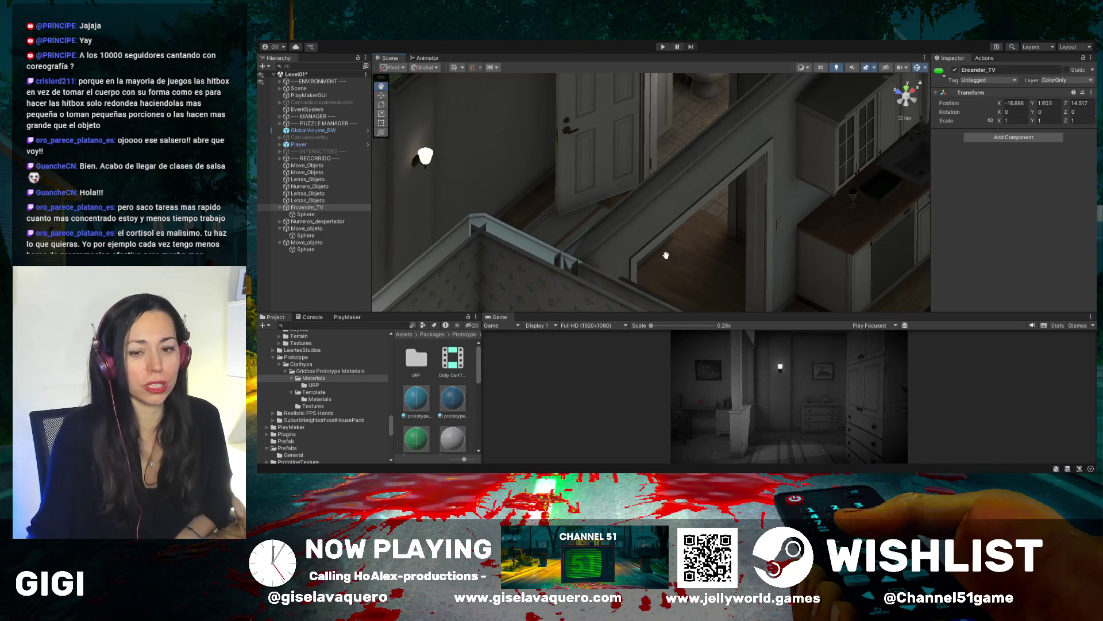
Pan and zoom from the stairs past the dining table's Move_objeto trigger to the living-room ottoman
{"action": "mouse_move", "coordinate": [660, 206]}
{"action": "left_mouse_down"}
{"action": "mouse_move", "coordinate": [603, 194]}
{"action": "mouse_move", "coordinate": [665, 184]}
{"action": "mouse_move", "coordinate": [650, 185]}
{"action": "mouse_move", "coordinate": [800, 209]}
{"action": "left_mouse_up"}
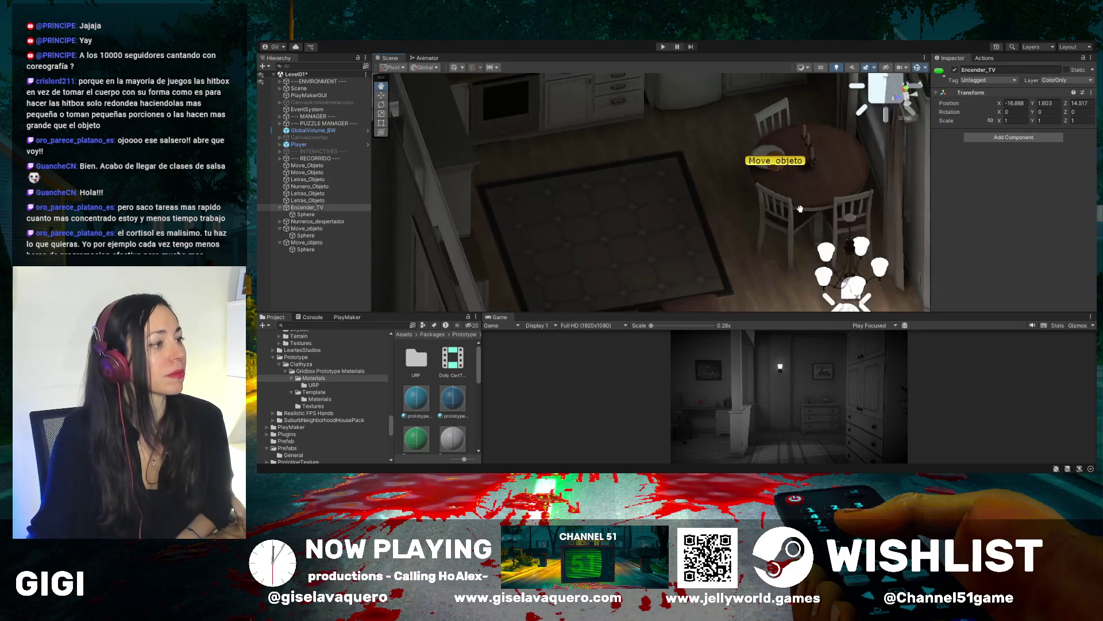
{"action": "scroll", "coordinate": [755, 199], "scroll_direction": "up", "scroll_amount": 2}
{"action": "scroll", "coordinate": [793, 186], "scroll_direction": "up", "scroll_amount": 2}
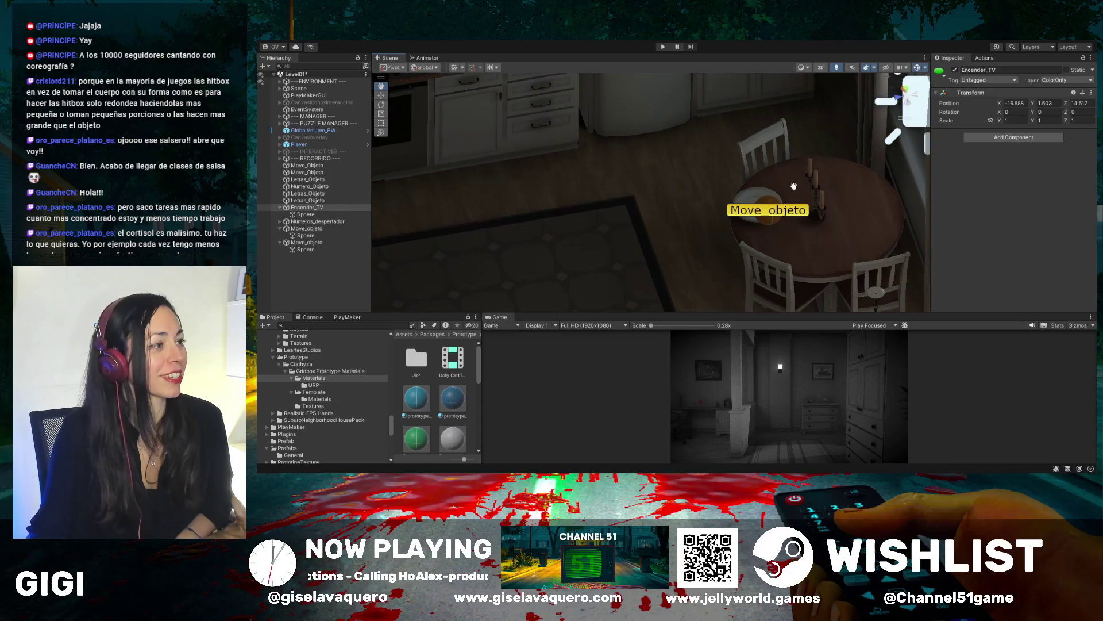
{"action": "left_click_drag", "start_coordinate": [793, 186], "coordinate": [678, 176]}
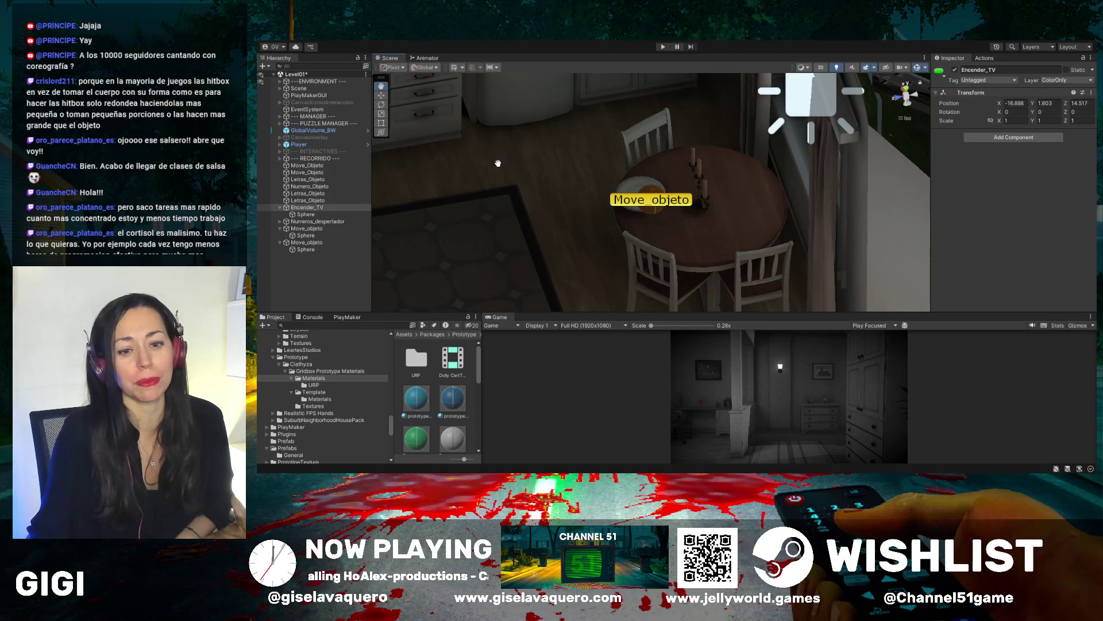
{"action": "mouse_move", "coordinate": [475, 192]}
{"action": "left_mouse_down"}
{"action": "mouse_move", "coordinate": [665, 225]}
{"action": "mouse_move", "coordinate": [633, 226]}
{"action": "mouse_move", "coordinate": [660, 177]}
{"action": "mouse_move", "coordinate": [711, 222]}
{"action": "mouse_move", "coordinate": [766, 217]}
{"action": "mouse_move", "coordinate": [554, 140]}
{"action": "mouse_move", "coordinate": [694, 188]}
{"action": "mouse_move", "coordinate": [560, 132]}
{"action": "left_mouse_up"}
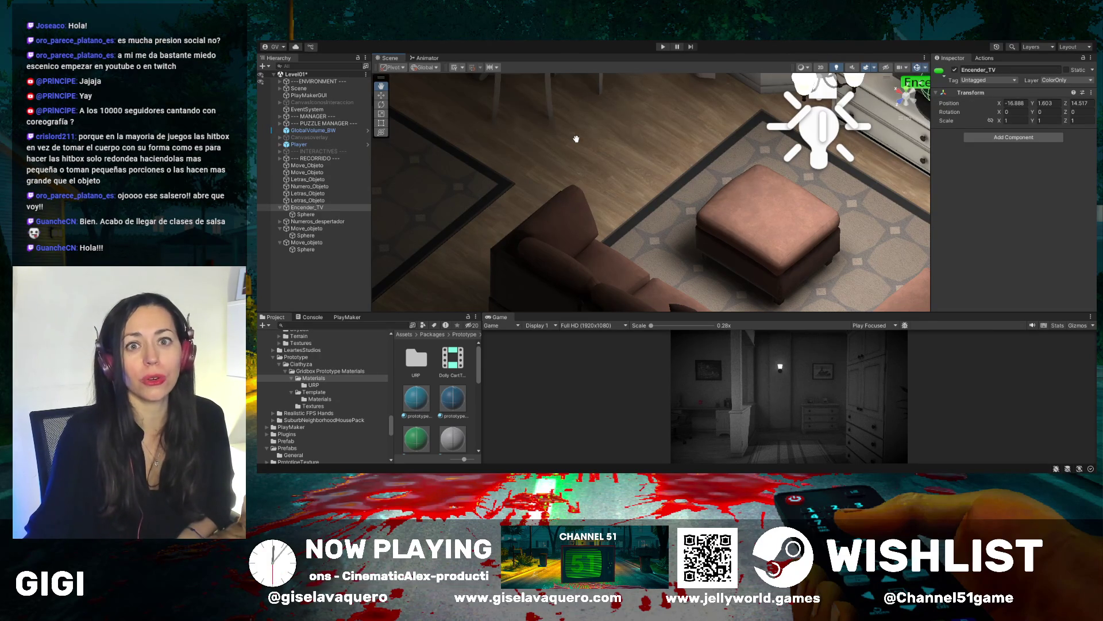
Orbit the Scene view back around to the dining table with its Move_objeto label
{"action": "mouse_move", "coordinate": [575, 160]}
{"action": "left_mouse_down"}
{"action": "mouse_move", "coordinate": [621, 239]}
{"action": "mouse_move", "coordinate": [692, 220]}
{"action": "mouse_move", "coordinate": [719, 308]}
{"action": "mouse_move", "coordinate": [734, 248]}
{"action": "left_mouse_up"}
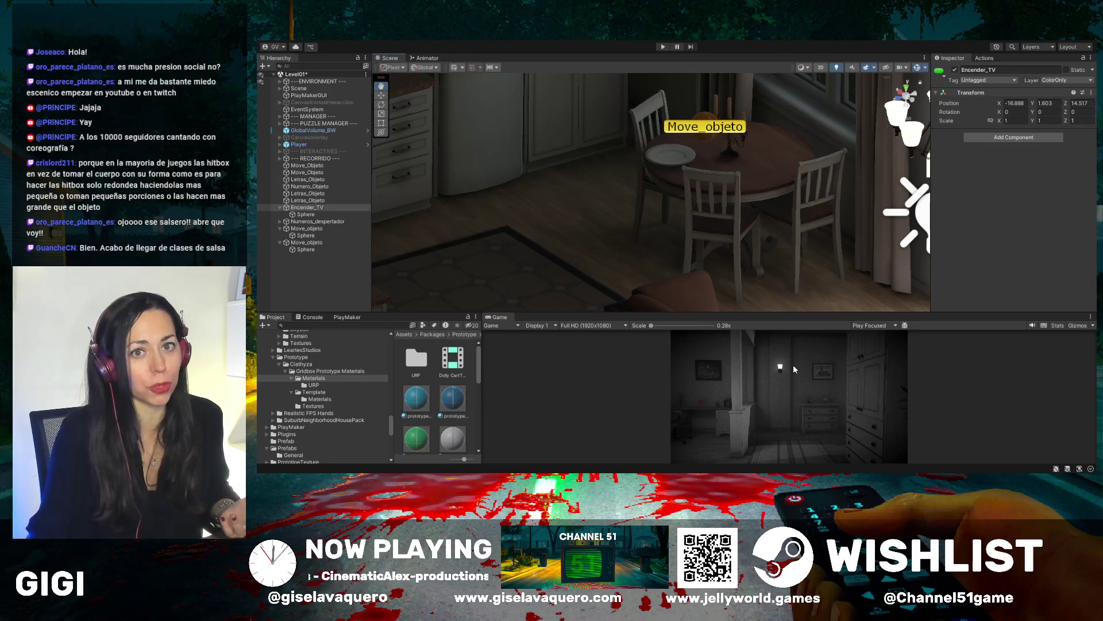
Pan past the dining table and orbit until the sink and stove counters face the camera
{"action": "mouse_move", "coordinate": [564, 189]}
{"action": "left_mouse_down"}
{"action": "mouse_move", "coordinate": [739, 230]}
{"action": "mouse_move", "coordinate": [725, 243]}
{"action": "mouse_move", "coordinate": [852, 176]}
{"action": "left_mouse_up"}
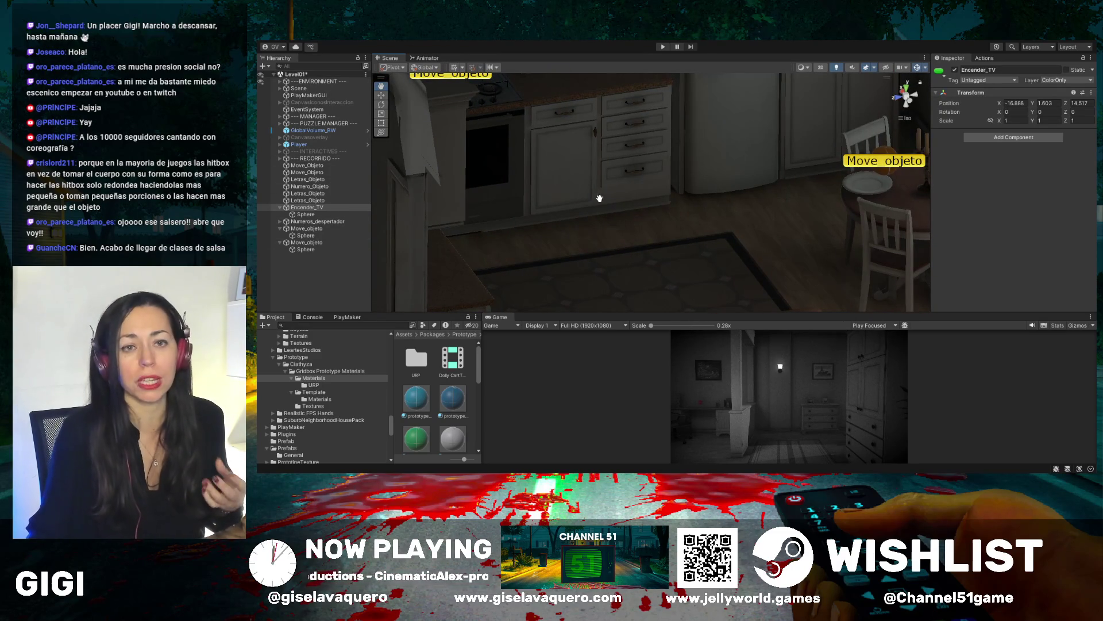
{"action": "left_click_drag", "start_coordinate": [599, 199], "coordinate": [721, 252]}
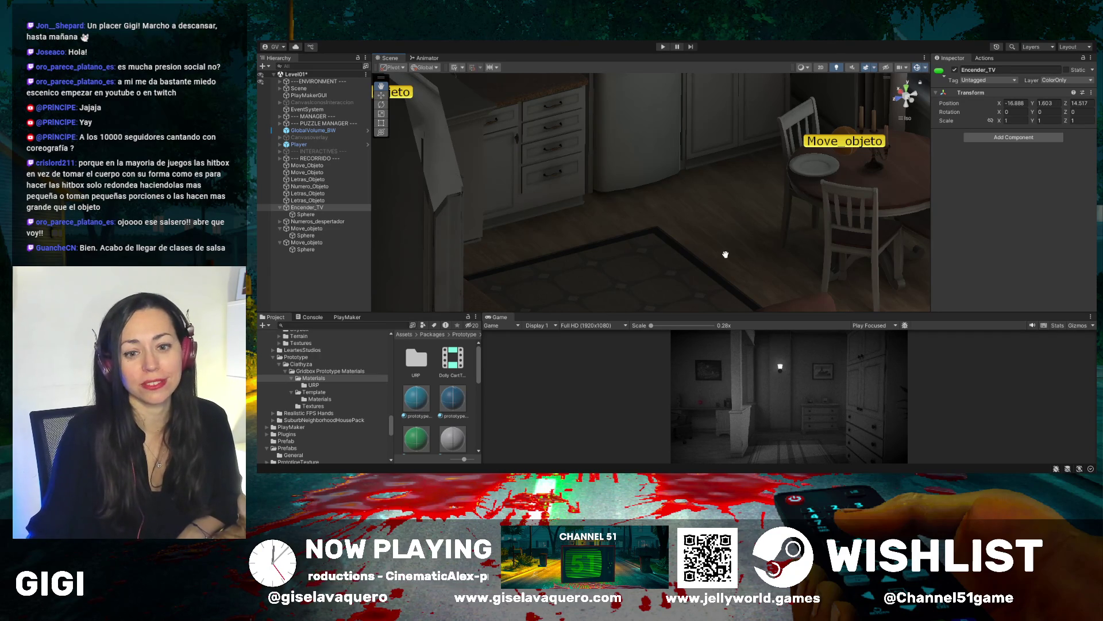
{"action": "mouse_move", "coordinate": [726, 256]}
{"action": "left_mouse_down"}
{"action": "mouse_move", "coordinate": [678, 260]}
{"action": "mouse_move", "coordinate": [646, 209]}
{"action": "mouse_move", "coordinate": [625, 206]}
{"action": "mouse_move", "coordinate": [714, 214]}
{"action": "mouse_move", "coordinate": [697, 217]}
{"action": "left_mouse_up"}
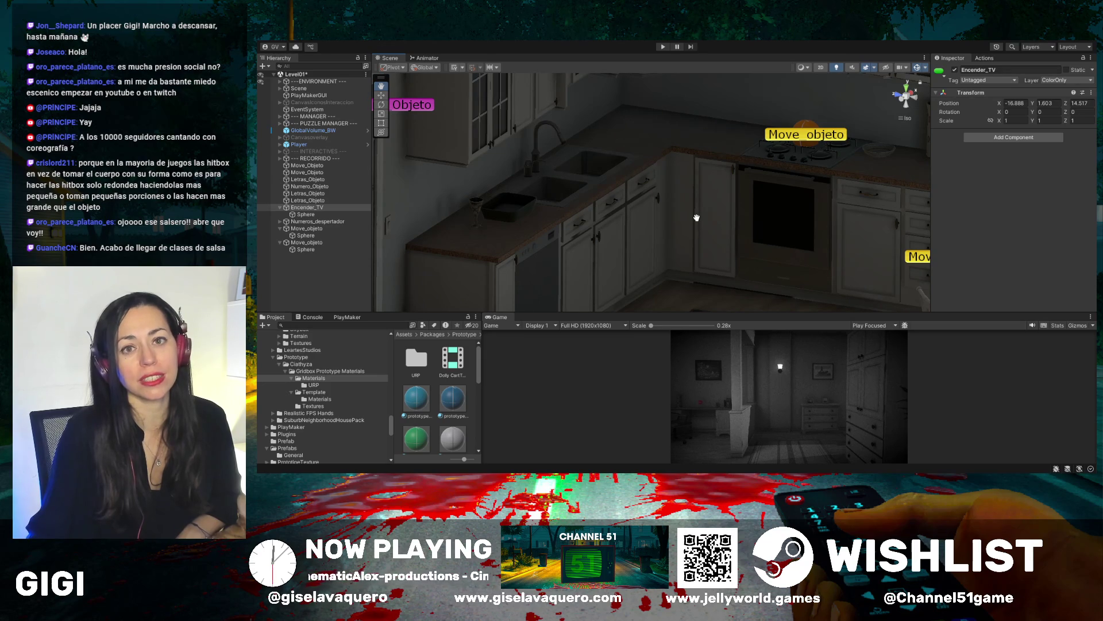
Orbit downward over the kitchen floor and the chandelier beside the dining table
{"action": "mouse_move", "coordinate": [689, 238]}
{"action": "left_mouse_down"}
{"action": "mouse_move", "coordinate": [653, 234]}
{"action": "mouse_move", "coordinate": [653, 250]}
{"action": "mouse_move", "coordinate": [624, 252]}
{"action": "mouse_move", "coordinate": [686, 255]}
{"action": "mouse_move", "coordinate": [724, 235]}
{"action": "mouse_move", "coordinate": [603, 225]}
{"action": "mouse_move", "coordinate": [689, 238]}
{"action": "mouse_move", "coordinate": [640, 222]}
{"action": "mouse_move", "coordinate": [690, 199]}
{"action": "mouse_move", "coordinate": [724, 213]}
{"action": "mouse_move", "coordinate": [695, 235]}
{"action": "left_mouse_up"}
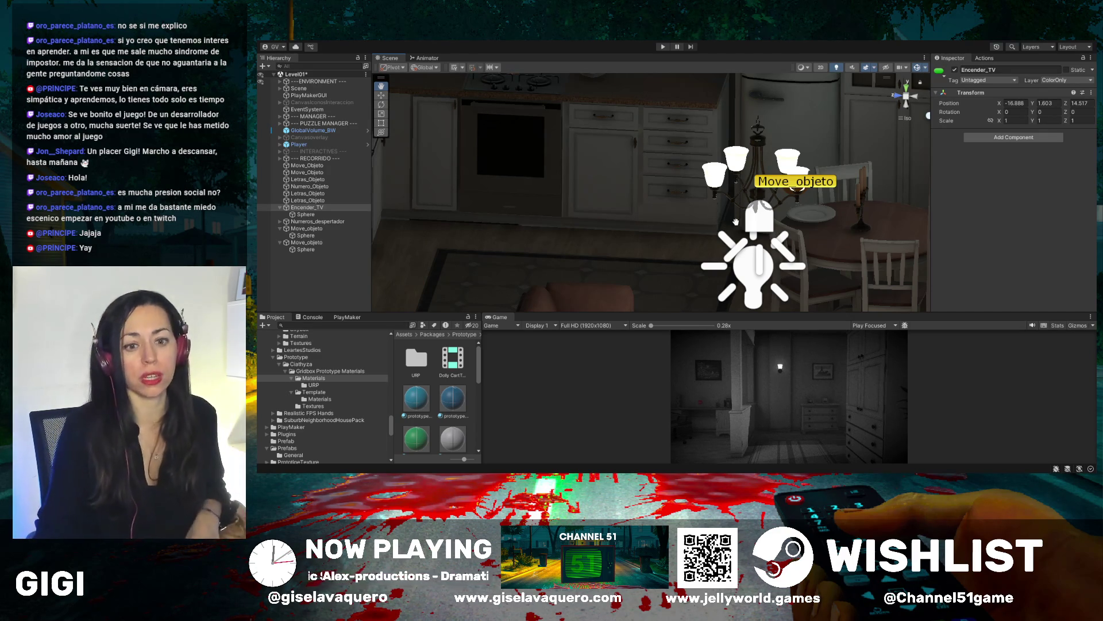
Pan from the kitchen counter and floor over to the staircase and its adjacent doorway
{"action": "mouse_move", "coordinate": [736, 221]}
{"action": "left_mouse_down"}
{"action": "mouse_move", "coordinate": [649, 216]}
{"action": "mouse_move", "coordinate": [706, 234]}
{"action": "mouse_move", "coordinate": [713, 219]}
{"action": "mouse_move", "coordinate": [675, 204]}
{"action": "left_mouse_up"}
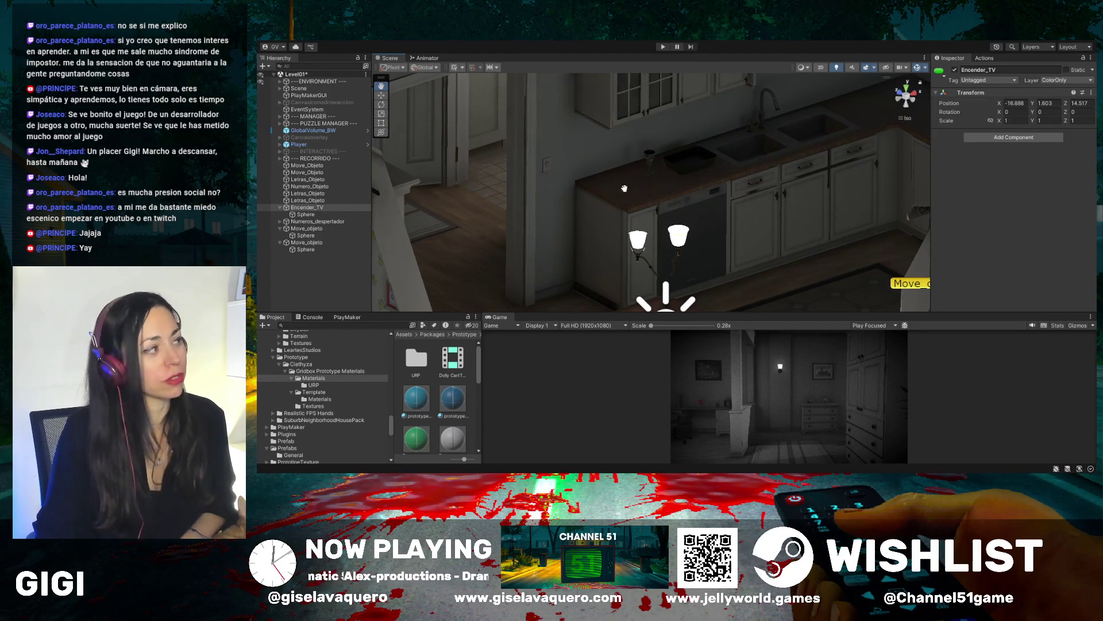
{"action": "mouse_move", "coordinate": [624, 189]}
{"action": "left_mouse_down"}
{"action": "mouse_move", "coordinate": [648, 230]}
{"action": "mouse_move", "coordinate": [734, 262]}
{"action": "left_mouse_up"}
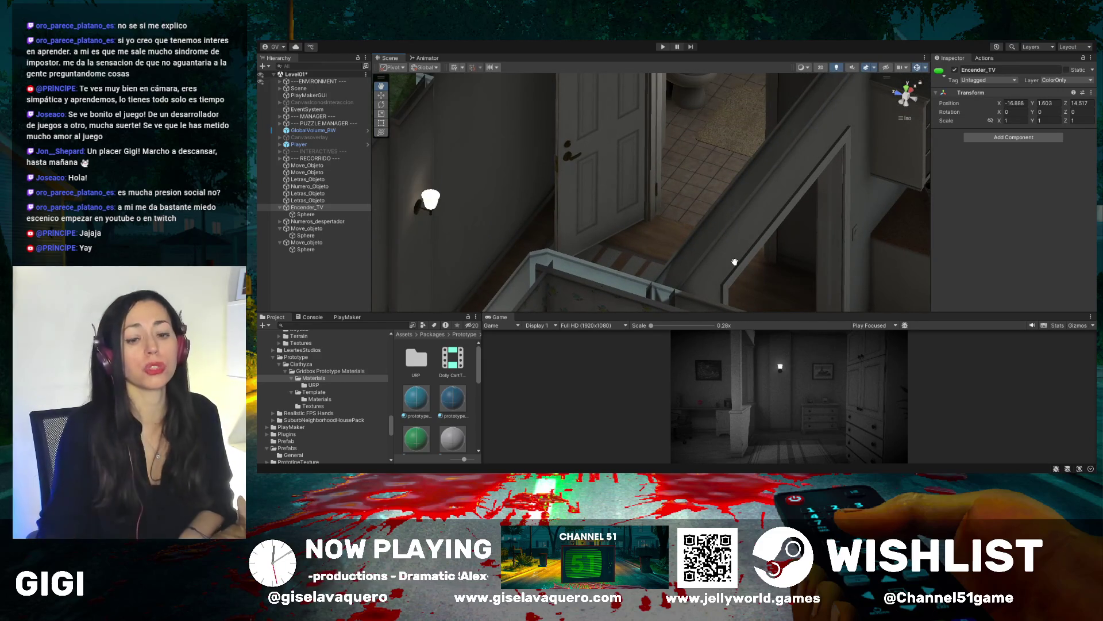
Turn toward the bathroom doorway and look inside at the tub, toilet and tiled floor
{"action": "left_click_drag", "start_coordinate": [708, 200], "coordinate": [744, 200]}
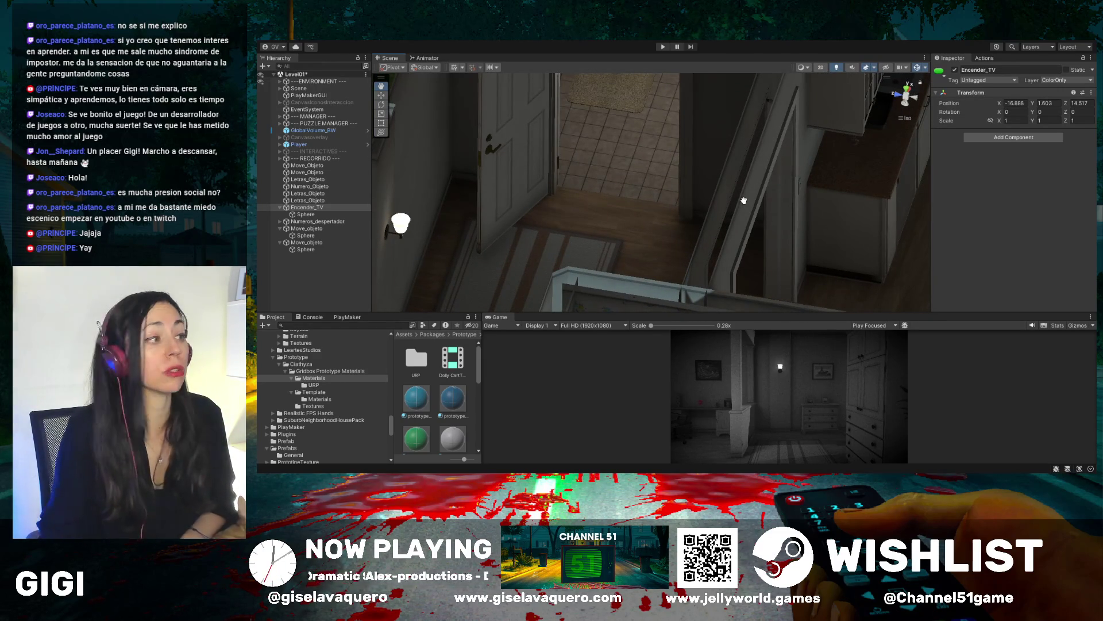
{"action": "left_click_drag", "start_coordinate": [744, 200], "coordinate": [732, 190]}
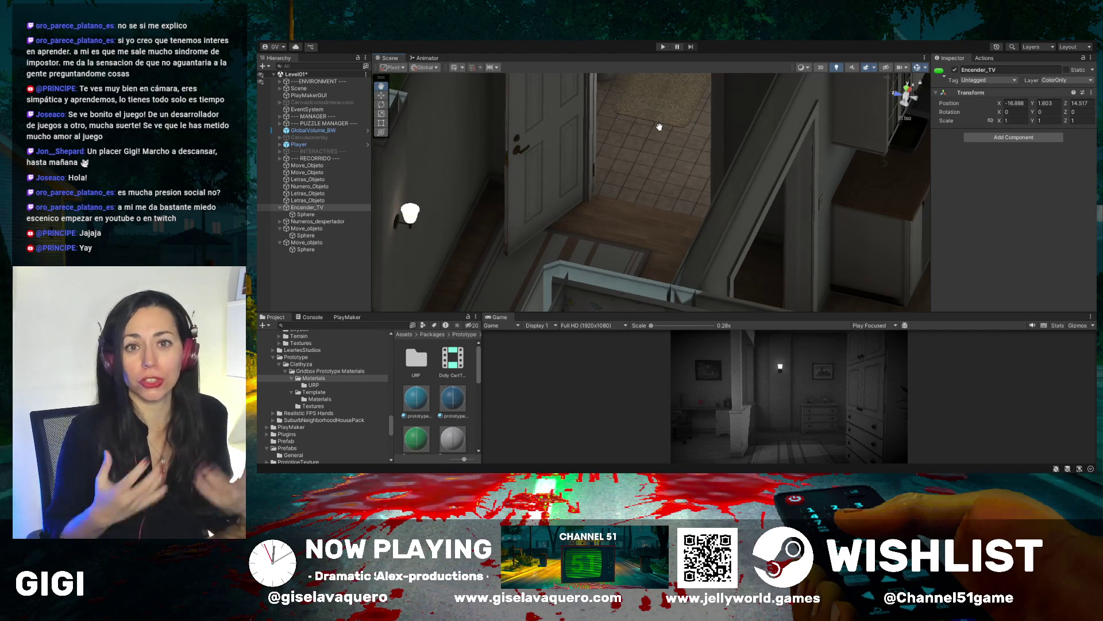
{"action": "left_click_drag", "start_coordinate": [646, 132], "coordinate": [656, 105]}
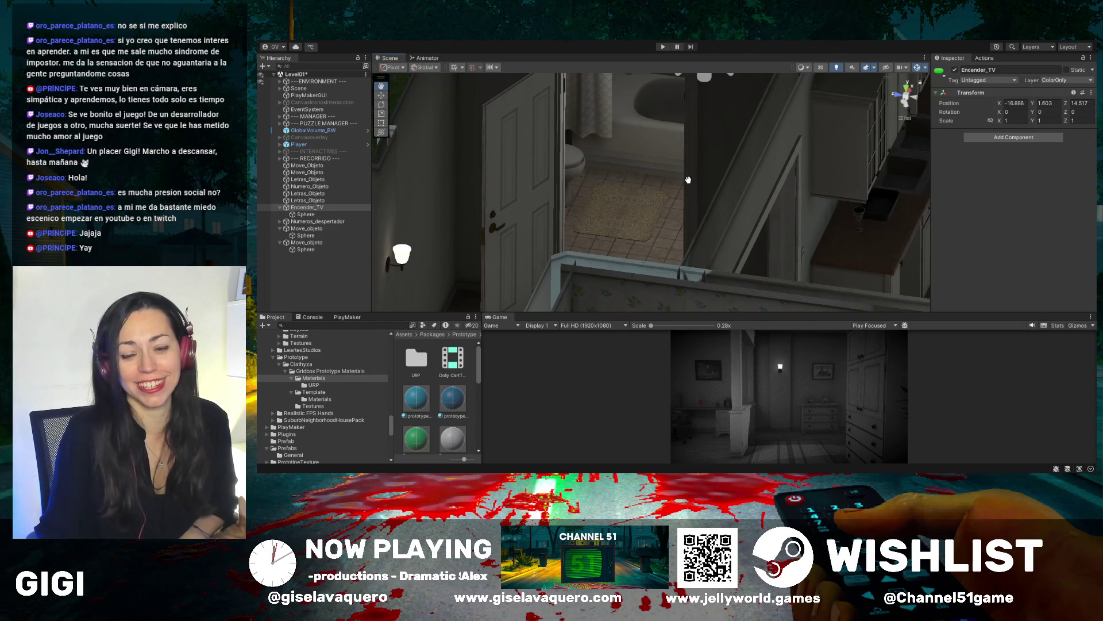
{"action": "mouse_move", "coordinate": [759, 229]}
{"action": "left_mouse_down"}
{"action": "mouse_move", "coordinate": [744, 230]}
{"action": "mouse_move", "coordinate": [796, 200]}
{"action": "left_mouse_up"}
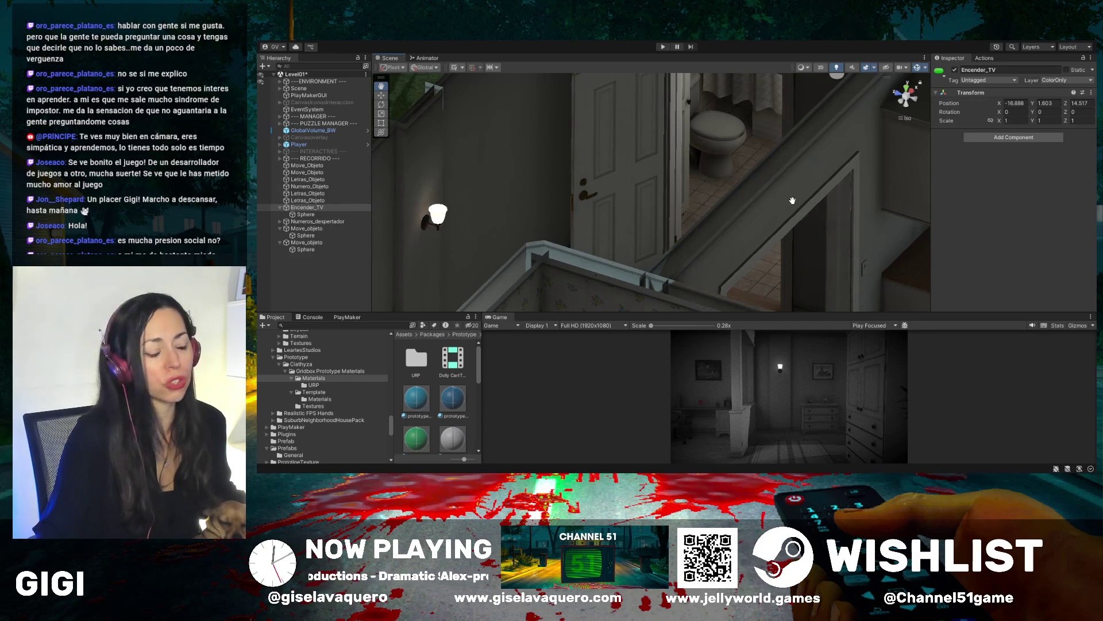
Move along the stair wall and sconce, then pan through the upstairs hallway to its open doorway
{"action": "mouse_move", "coordinate": [789, 209]}
{"action": "left_mouse_down"}
{"action": "mouse_move", "coordinate": [897, 187]}
{"action": "mouse_move", "coordinate": [779, 247]}
{"action": "mouse_move", "coordinate": [701, 221]}
{"action": "mouse_move", "coordinate": [676, 270]}
{"action": "mouse_move", "coordinate": [670, 245]}
{"action": "left_mouse_up"}
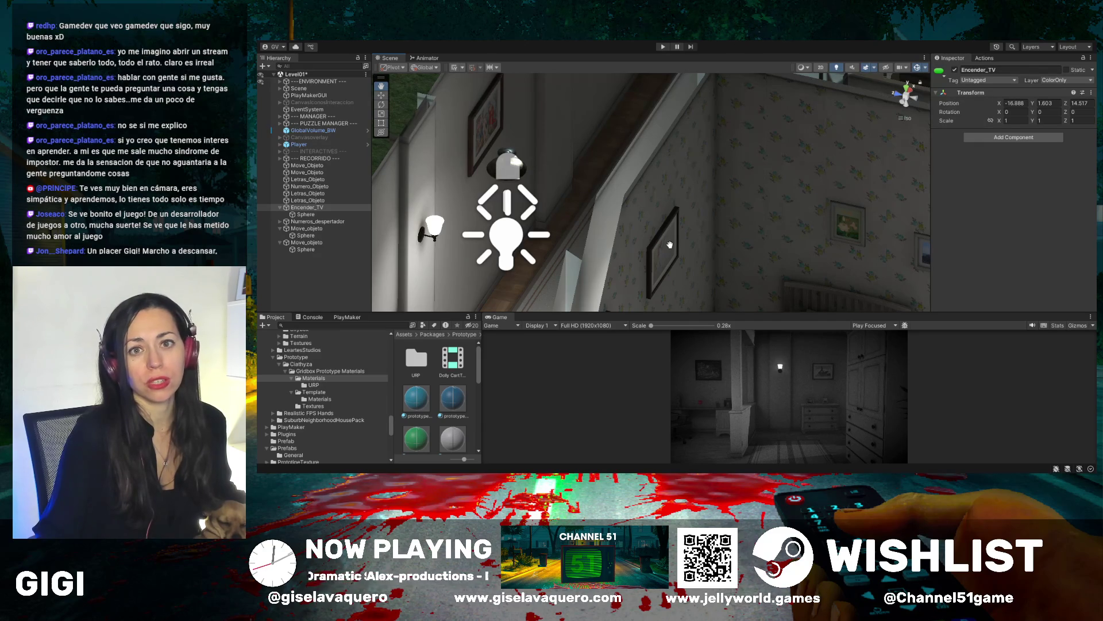
{"action": "mouse_move", "coordinate": [669, 245]}
{"action": "left_mouse_down"}
{"action": "mouse_move", "coordinate": [614, 235]}
{"action": "mouse_move", "coordinate": [691, 237]}
{"action": "left_mouse_up"}
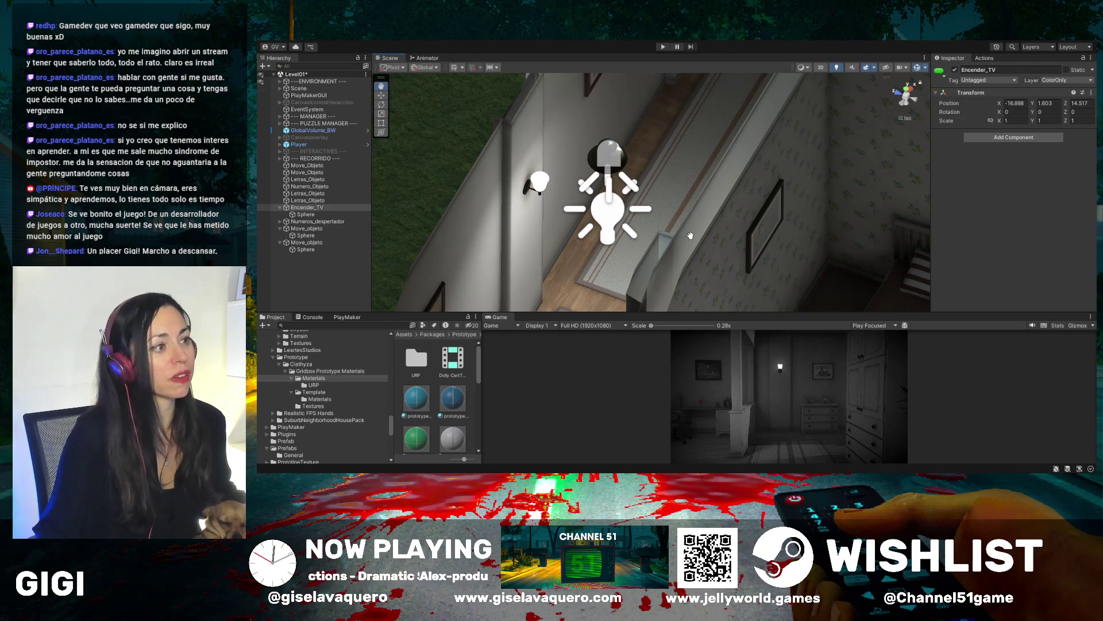
{"action": "scroll", "coordinate": [690, 236], "scroll_direction": "down", "scroll_amount": 2}
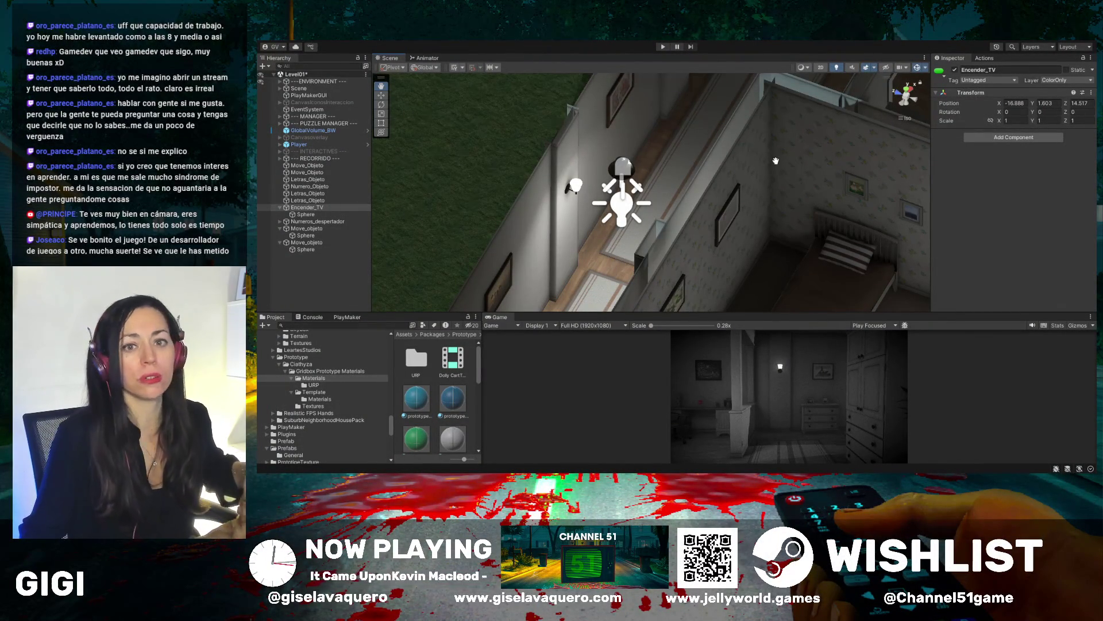
{"action": "left_click_drag", "start_coordinate": [790, 160], "coordinate": [825, 233]}
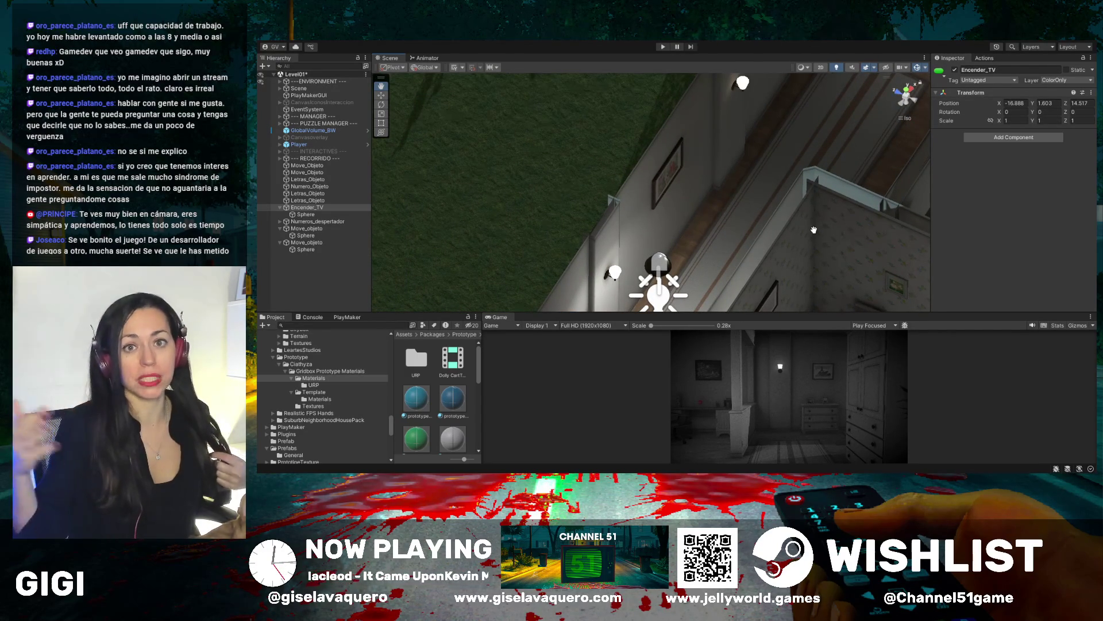
{"action": "left_click_drag", "start_coordinate": [814, 229], "coordinate": [808, 251]}
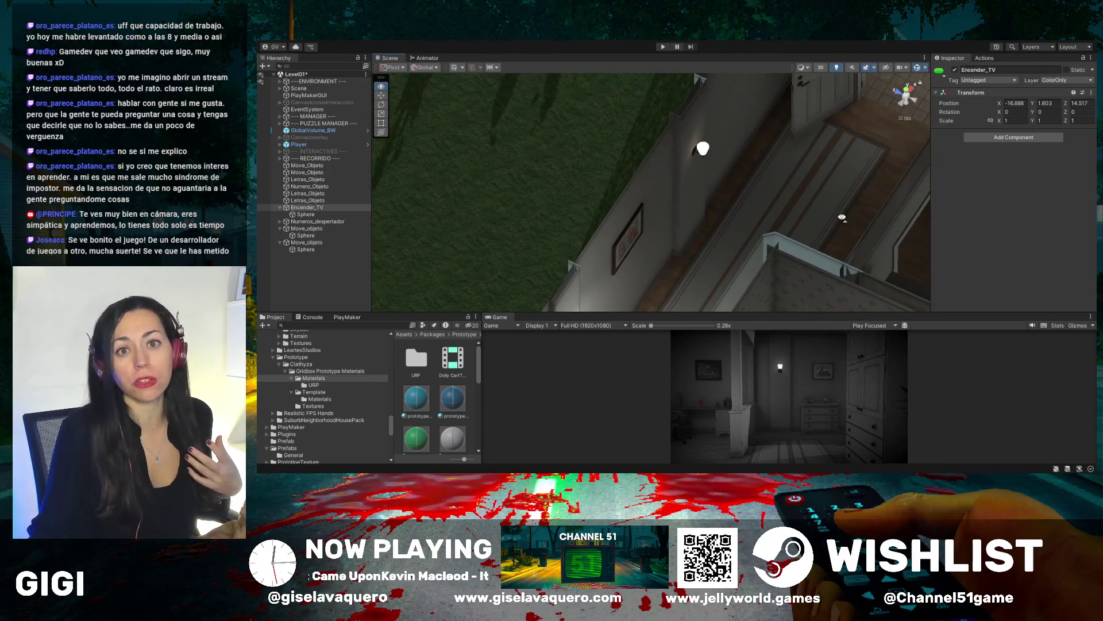
{"action": "left_click_drag", "start_coordinate": [841, 218], "coordinate": [813, 222]}
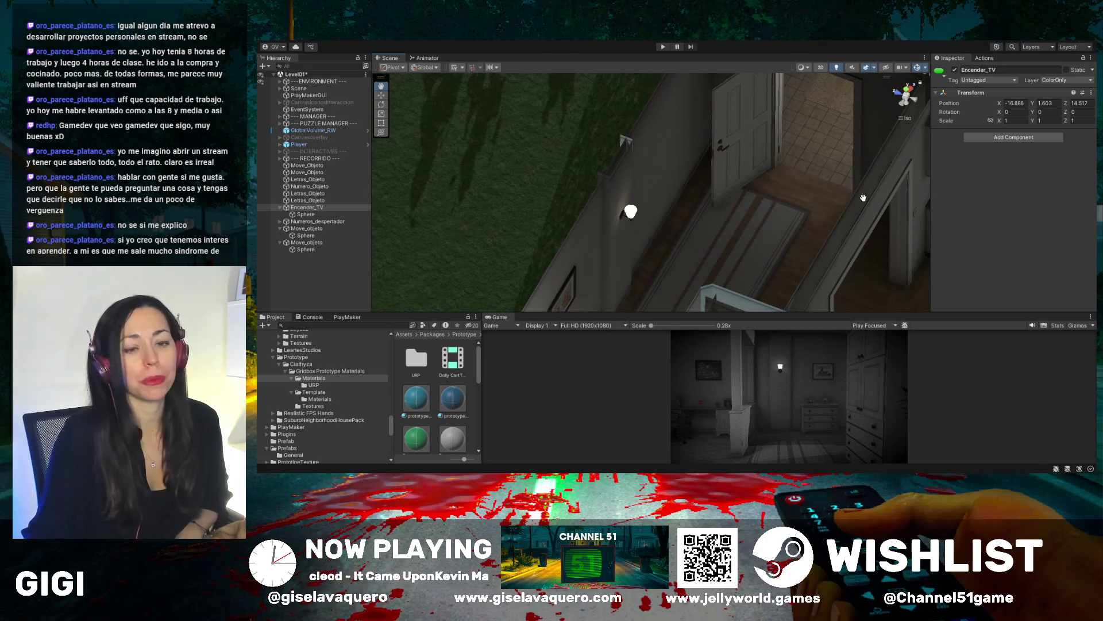
Pan from the hallway doorway across the house to the kitchen's Move_objeto triggers and chandelier
{"action": "mouse_move", "coordinate": [849, 204]}
{"action": "left_mouse_down"}
{"action": "mouse_move", "coordinate": [839, 202]}
{"action": "mouse_move", "coordinate": [864, 204]}
{"action": "left_mouse_up"}
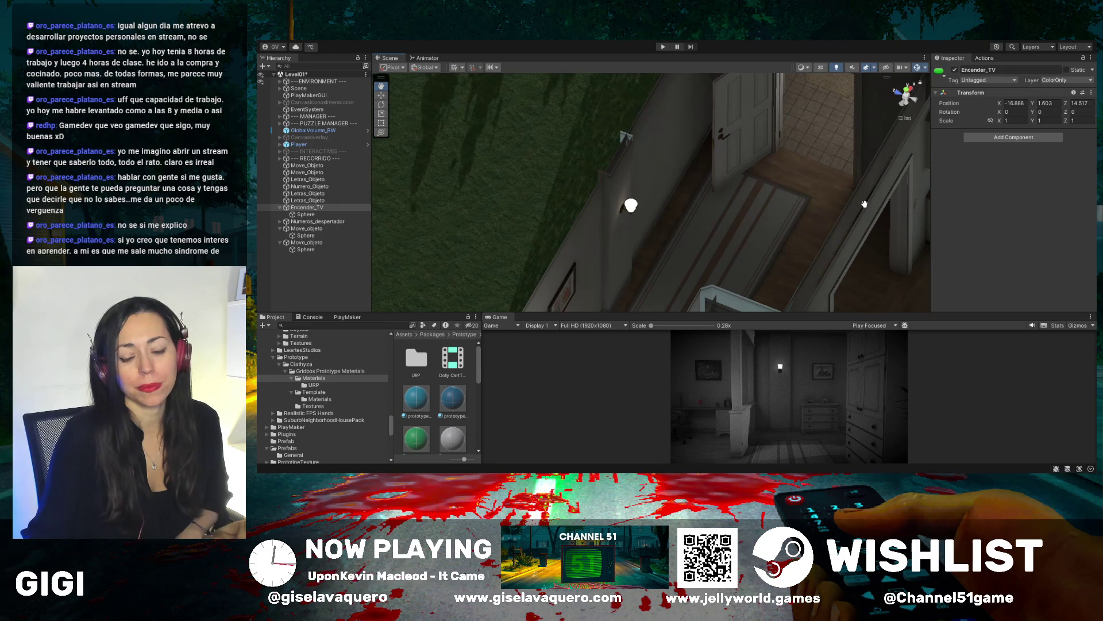
{"action": "mouse_move", "coordinate": [864, 204]}
{"action": "left_mouse_down"}
{"action": "mouse_move", "coordinate": [850, 218]}
{"action": "mouse_move", "coordinate": [856, 207]}
{"action": "mouse_move", "coordinate": [815, 198]}
{"action": "mouse_move", "coordinate": [790, 161]}
{"action": "left_mouse_up"}
{"action": "mouse_move", "coordinate": [799, 205]}
{"action": "left_mouse_down"}
{"action": "mouse_move", "coordinate": [816, 189]}
{"action": "mouse_move", "coordinate": [793, 184]}
{"action": "mouse_move", "coordinate": [807, 180]}
{"action": "mouse_move", "coordinate": [689, 207]}
{"action": "mouse_move", "coordinate": [669, 172]}
{"action": "left_mouse_up"}
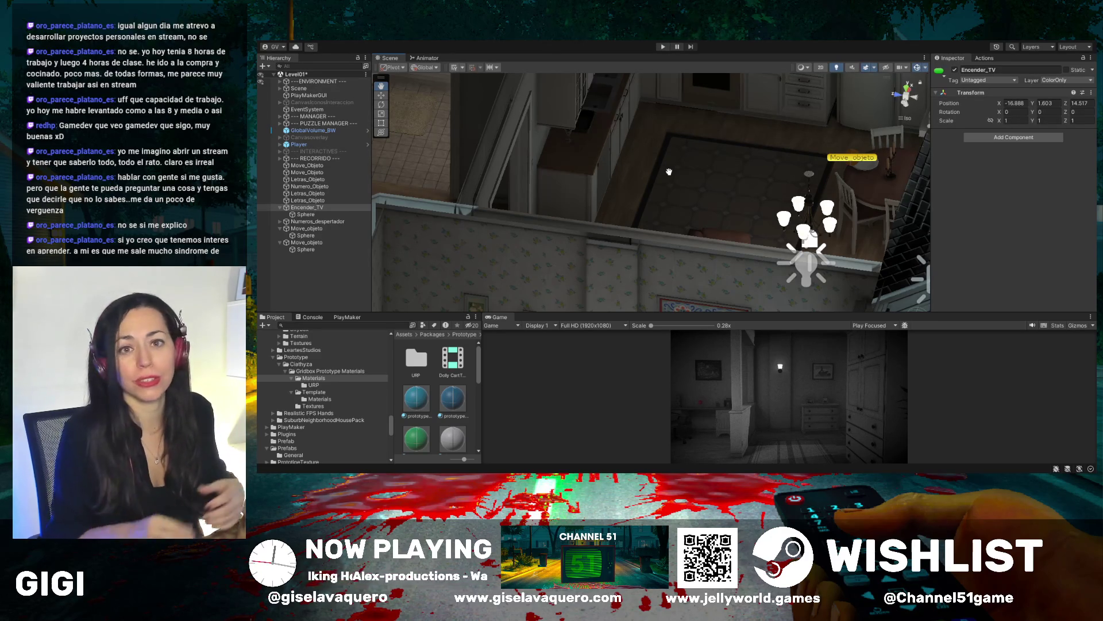
Orbit and zoom over the kitchen, viewing the stove, fridge, rug and chandelier from above
{"action": "mouse_move", "coordinate": [694, 161]}
{"action": "left_mouse_down"}
{"action": "mouse_move", "coordinate": [729, 169]}
{"action": "mouse_move", "coordinate": [710, 107]}
{"action": "left_mouse_up"}
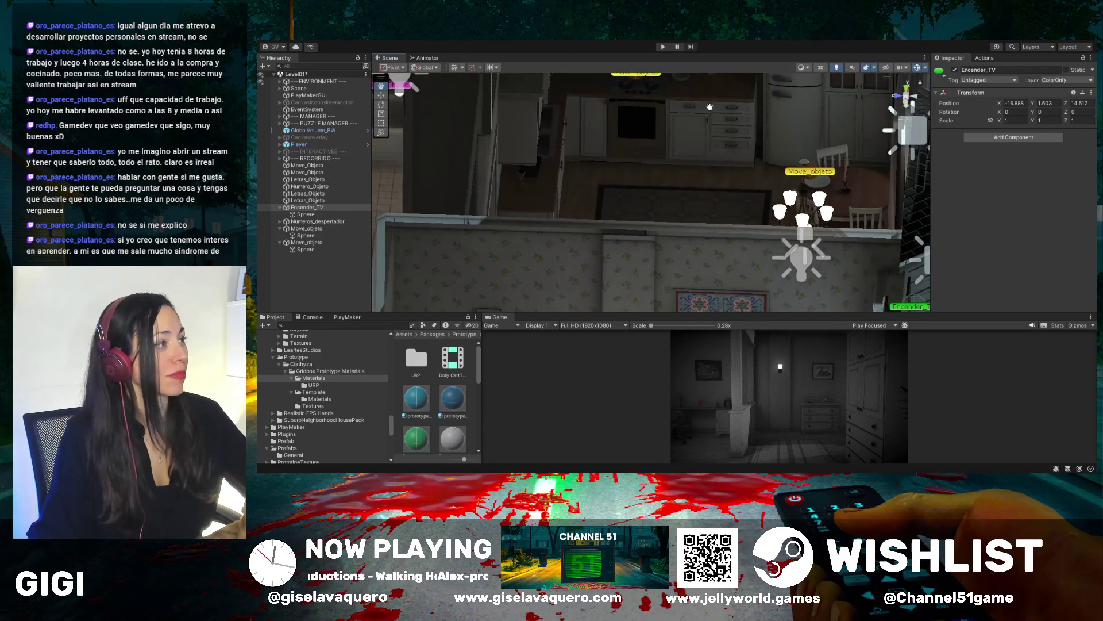
{"action": "mouse_move", "coordinate": [706, 147]}
{"action": "left_mouse_down"}
{"action": "mouse_move", "coordinate": [712, 136]}
{"action": "mouse_move", "coordinate": [721, 182]}
{"action": "mouse_move", "coordinate": [697, 166]}
{"action": "mouse_move", "coordinate": [710, 146]}
{"action": "left_mouse_up"}
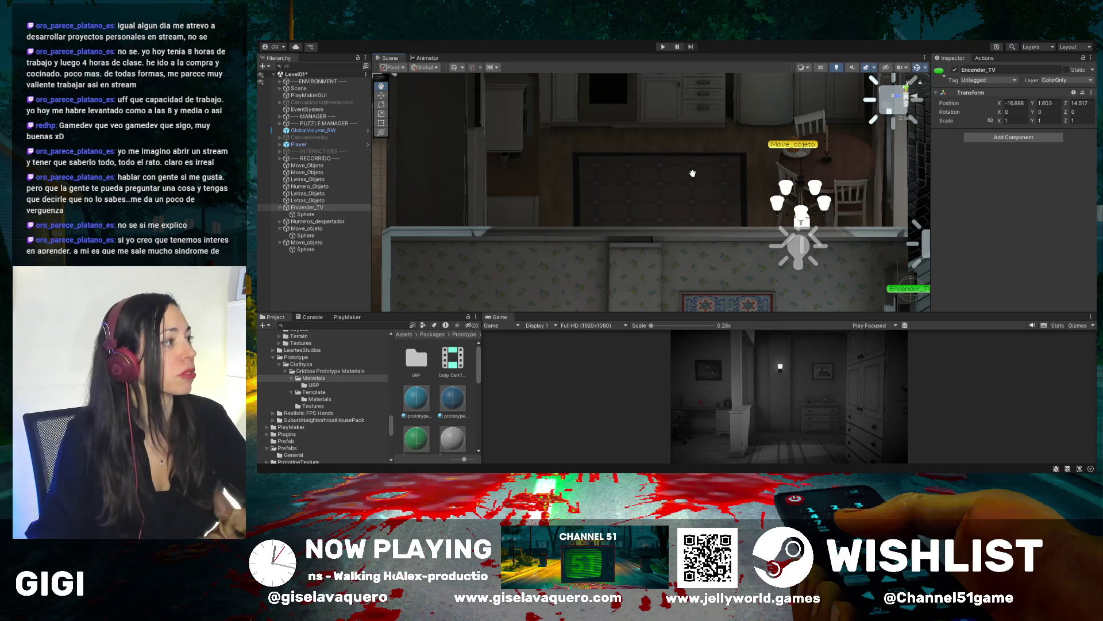
{"action": "mouse_move", "coordinate": [692, 173]}
{"action": "left_mouse_down"}
{"action": "mouse_move", "coordinate": [707, 221]}
{"action": "mouse_move", "coordinate": [675, 234]}
{"action": "left_mouse_up"}
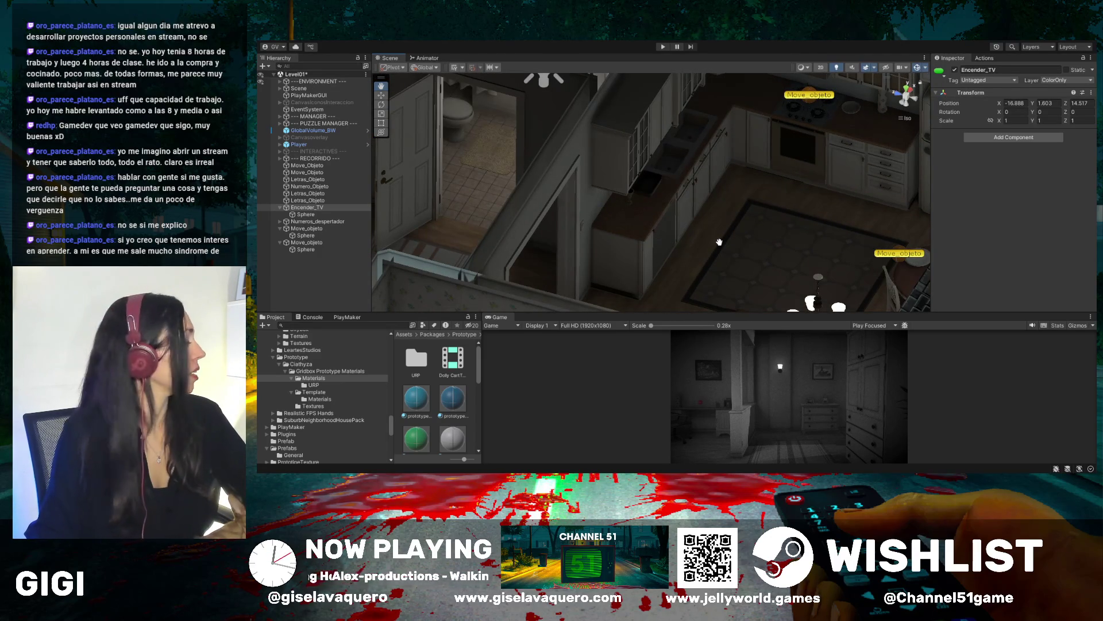
{"action": "mouse_move", "coordinate": [767, 256]}
{"action": "left_mouse_down", "text": "alt"}
{"action": "mouse_move", "coordinate": [793, 257]}
{"action": "mouse_move", "coordinate": [765, 280]}
{"action": "mouse_move", "coordinate": [674, 258]}
{"action": "mouse_move", "coordinate": [674, 223]}
{"action": "left_mouse_up", "text": "alt"}
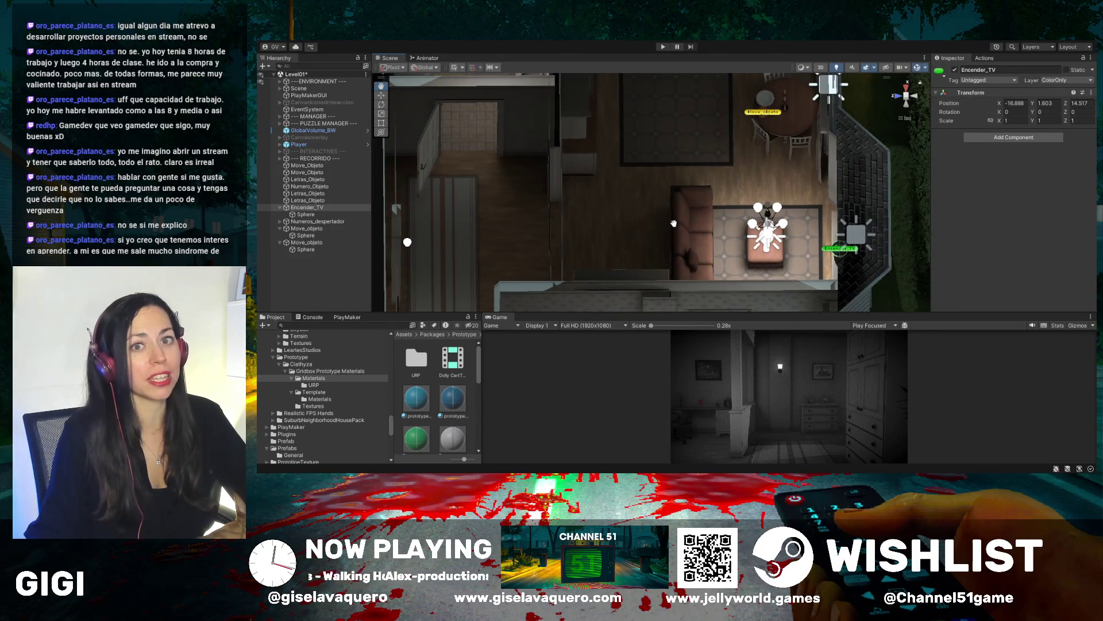
{"action": "scroll", "coordinate": [674, 223], "scroll_direction": "down", "scroll_amount": 2}
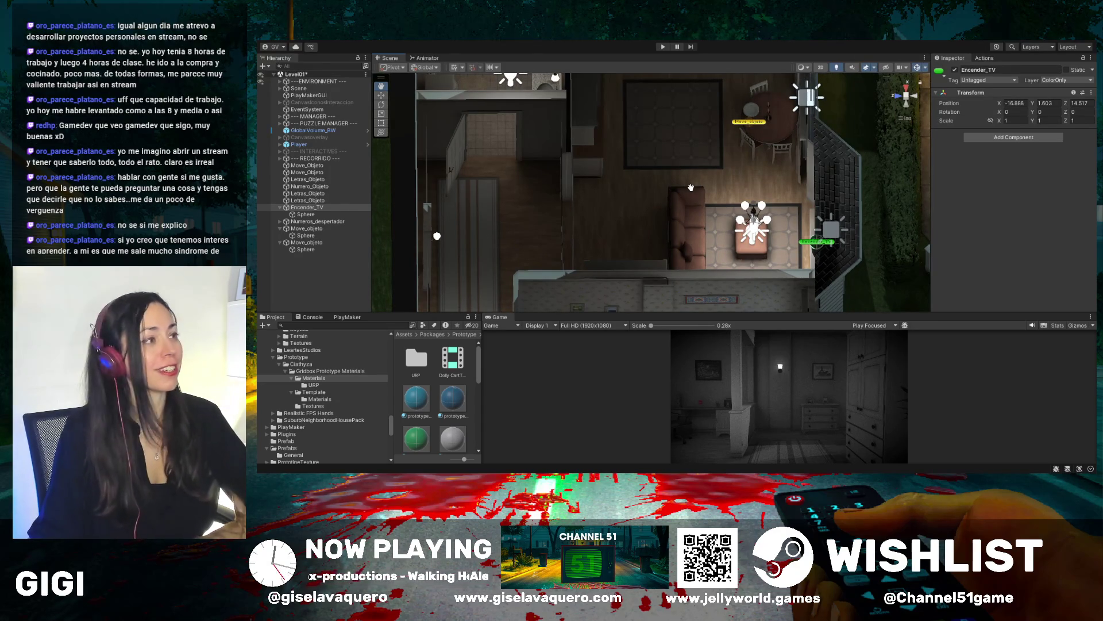
Swing across the living room and yard down to ground level facing the porch, red door and walkway
{"action": "mouse_move", "coordinate": [610, 163]}
{"action": "left_mouse_down"}
{"action": "mouse_move", "coordinate": [637, 166]}
{"action": "mouse_move", "coordinate": [614, 180]}
{"action": "mouse_move", "coordinate": [672, 166]}
{"action": "mouse_move", "coordinate": [683, 208]}
{"action": "left_mouse_up"}
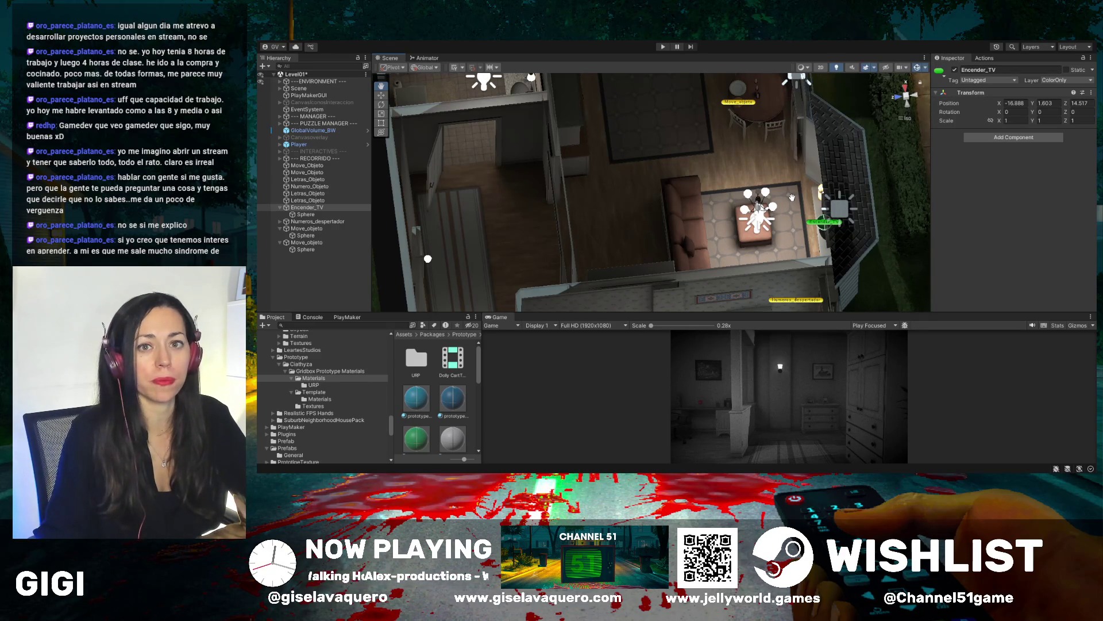
{"action": "left_click_drag", "start_coordinate": [795, 195], "coordinate": [689, 234]}
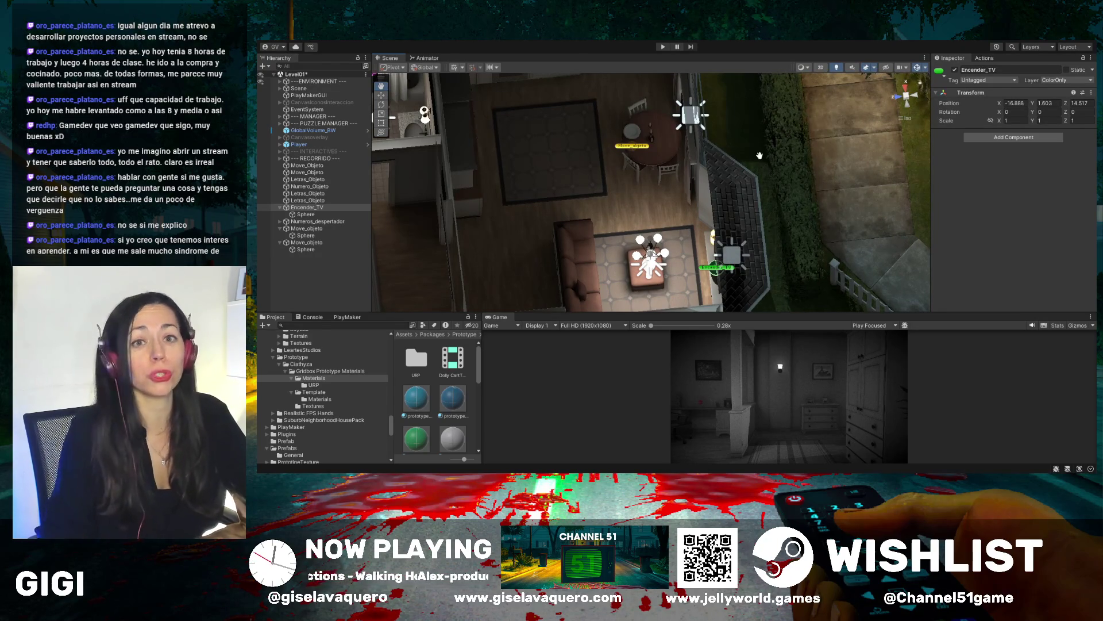
{"action": "mouse_move", "coordinate": [757, 157]}
{"action": "left_mouse_down"}
{"action": "mouse_move", "coordinate": [667, 198]}
{"action": "mouse_move", "coordinate": [706, 180]}
{"action": "left_mouse_up"}
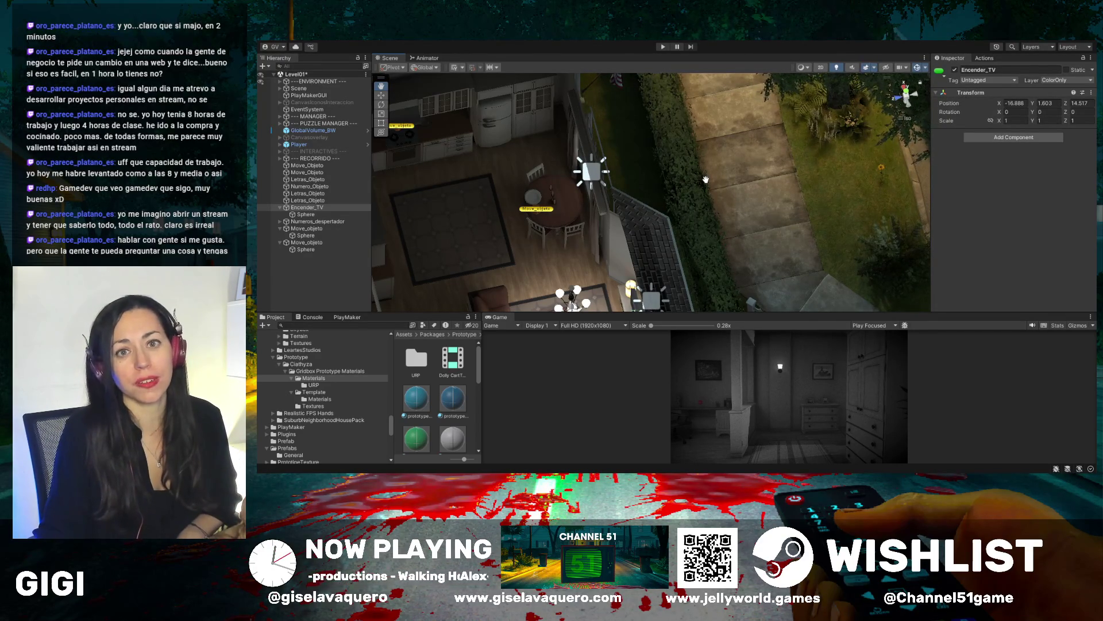
{"action": "left_click_drag", "start_coordinate": [706, 179], "coordinate": [734, 188]}
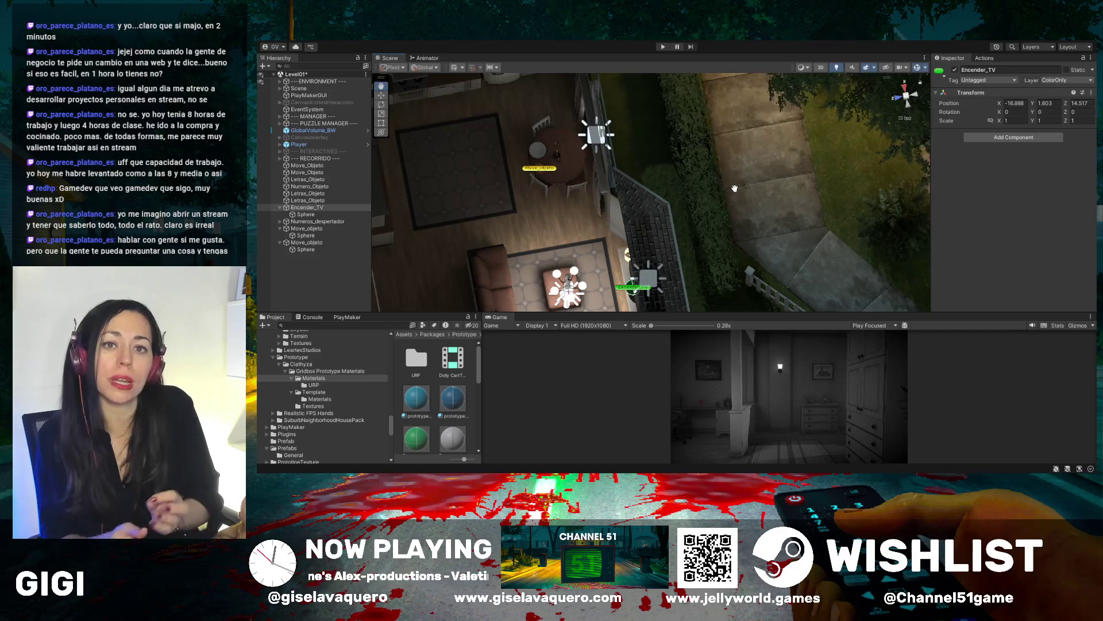
{"action": "left_click_drag", "start_coordinate": [735, 188], "coordinate": [767, 248]}
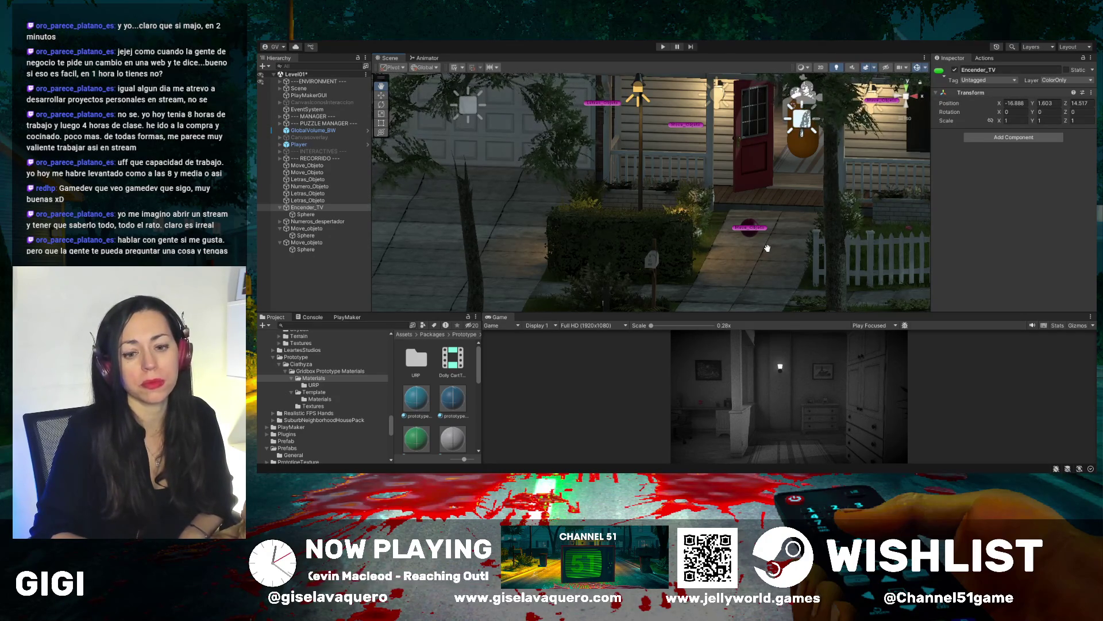
Zoom out and orbit to frame the lamp-lined street with its stop sign and roadblock barriers
{"action": "scroll", "coordinate": [785, 289], "scroll_direction": "down", "scroll_amount": 3}
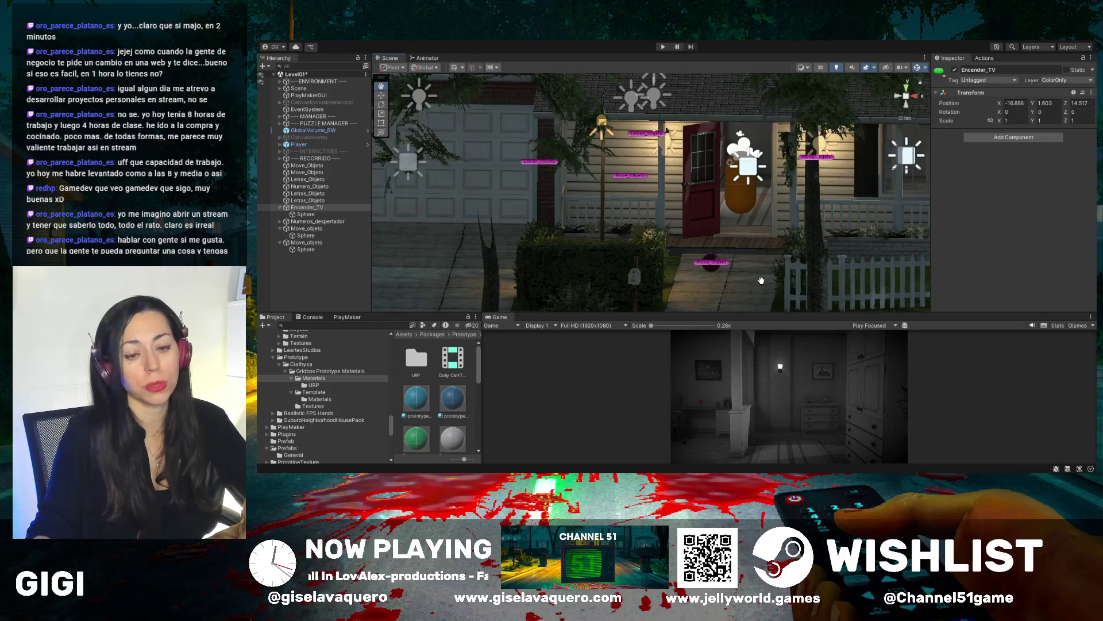
{"action": "mouse_move", "coordinate": [761, 280]}
{"action": "left_mouse_down"}
{"action": "mouse_move", "coordinate": [766, 270]}
{"action": "mouse_move", "coordinate": [683, 268]}
{"action": "left_mouse_up"}
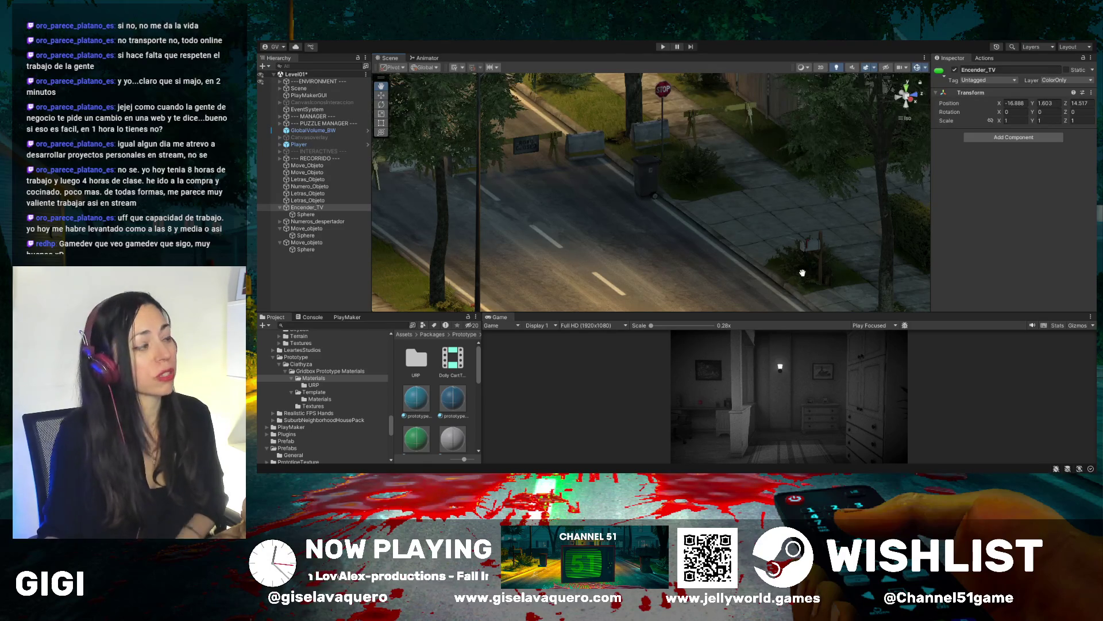
Orbit the Scene view from the street up to an overhead angle over the house's rooms
{"action": "mouse_move", "coordinate": [609, 218]}
{"action": "left_mouse_down"}
{"action": "mouse_move", "coordinate": [647, 215]}
{"action": "mouse_move", "coordinate": [722, 267]}
{"action": "mouse_move", "coordinate": [801, 249]}
{"action": "mouse_move", "coordinate": [906, 248]}
{"action": "mouse_move", "coordinate": [782, 257]}
{"action": "left_mouse_up"}
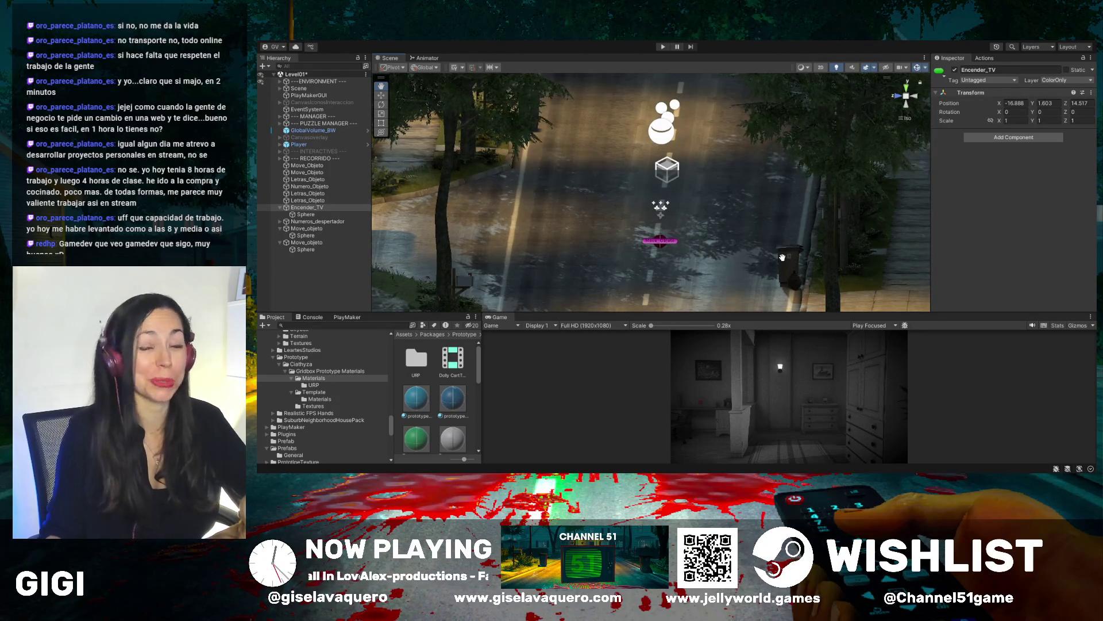
{"action": "left_click_drag", "start_coordinate": [766, 256], "coordinate": [733, 268]}
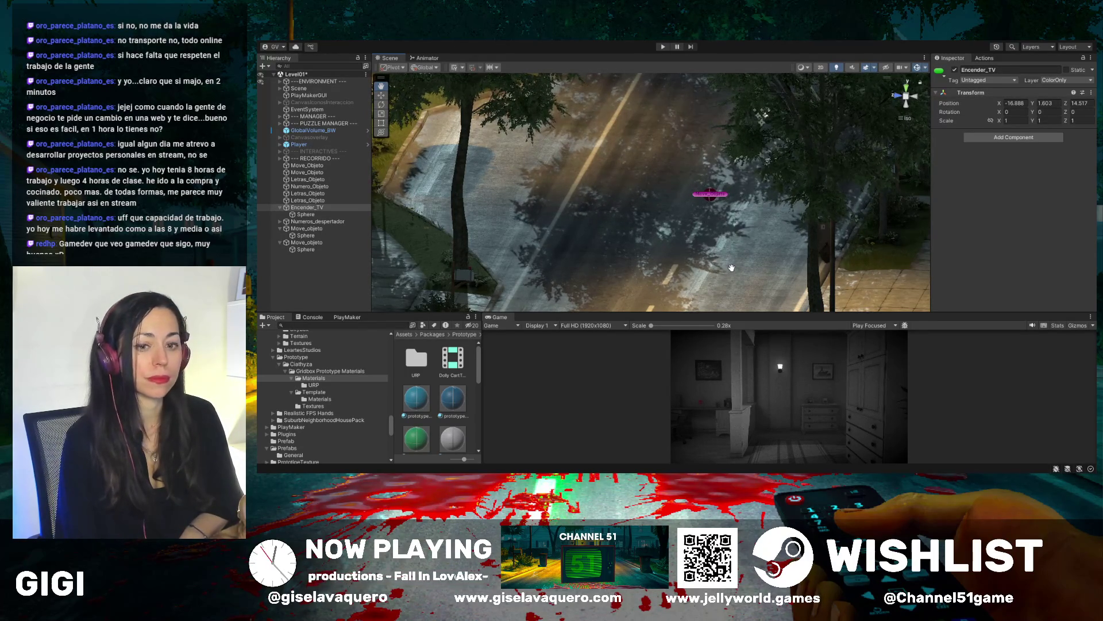
{"action": "mouse_move", "coordinate": [831, 231]}
{"action": "left_mouse_down"}
{"action": "mouse_move", "coordinate": [716, 246]}
{"action": "mouse_move", "coordinate": [786, 199]}
{"action": "mouse_move", "coordinate": [752, 204]}
{"action": "mouse_move", "coordinate": [728, 264]}
{"action": "mouse_move", "coordinate": [731, 125]}
{"action": "mouse_move", "coordinate": [712, 128]}
{"action": "left_mouse_up"}
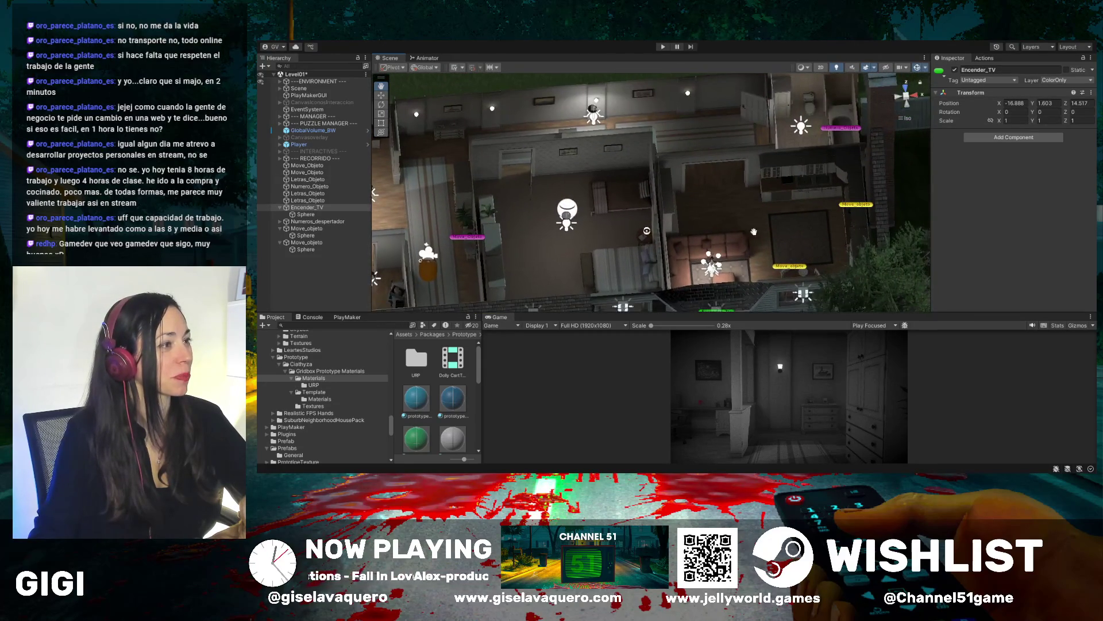
{"action": "left_click_drag", "start_coordinate": [376, 265], "coordinate": [775, 233]}
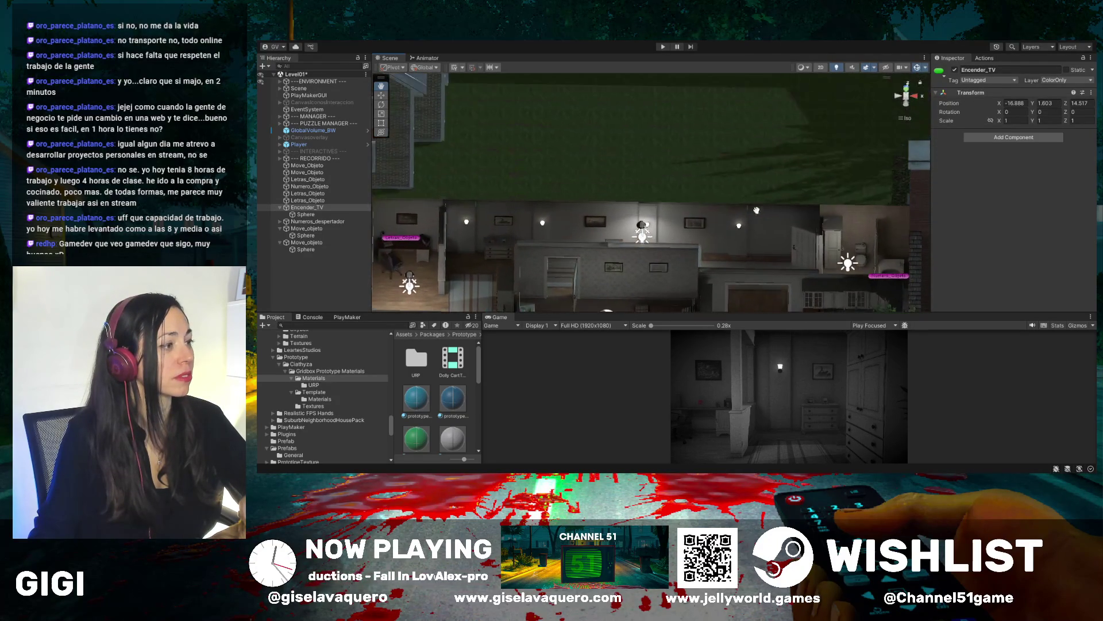
{"action": "left_click_drag", "start_coordinate": [726, 169], "coordinate": [731, 136]}
{"action": "left_click_drag", "start_coordinate": [711, 245], "coordinate": [730, 257]}
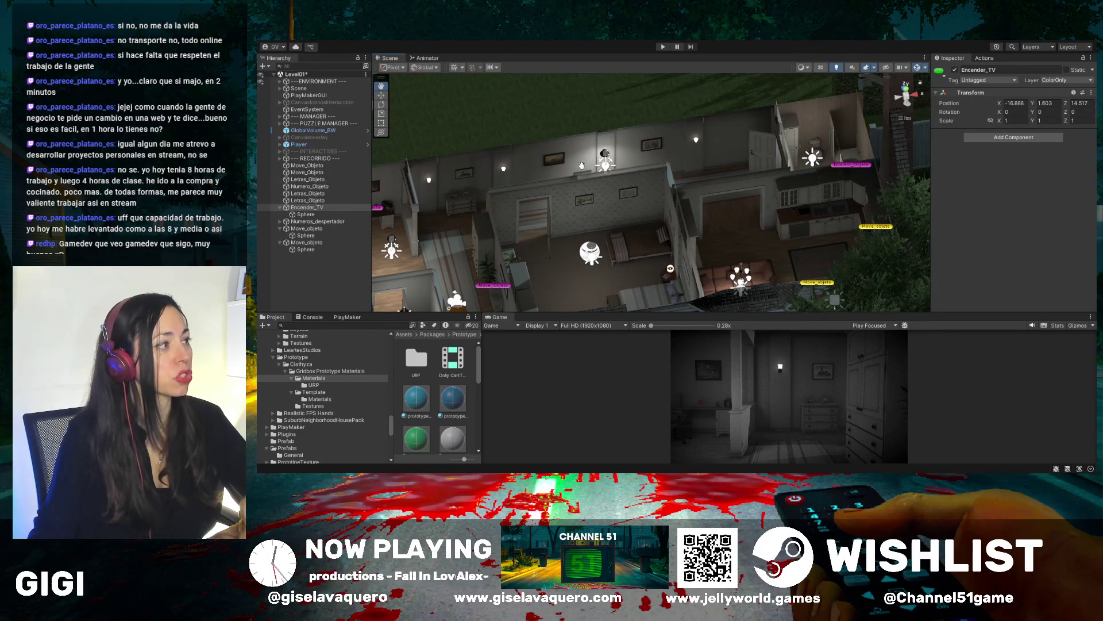
{"action": "scroll", "coordinate": [673, 168], "scroll_direction": "down", "scroll_amount": 3}
{"action": "scroll", "coordinate": [701, 208], "scroll_direction": "down", "scroll_amount": 3}
{"action": "scroll", "coordinate": [736, 250], "scroll_direction": "up", "scroll_amount": 5}
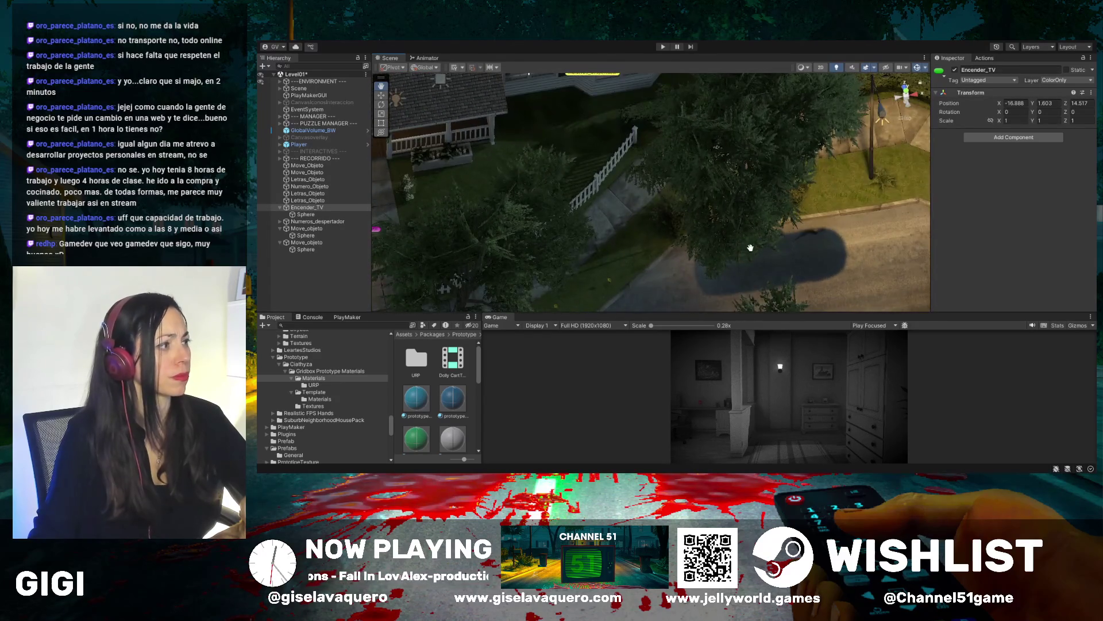
{"action": "mouse_move", "coordinate": [750, 248]}
{"action": "left_mouse_down"}
{"action": "mouse_move", "coordinate": [633, 194]}
{"action": "mouse_move", "coordinate": [728, 239]}
{"action": "mouse_move", "coordinate": [733, 213]}
{"action": "left_mouse_up"}
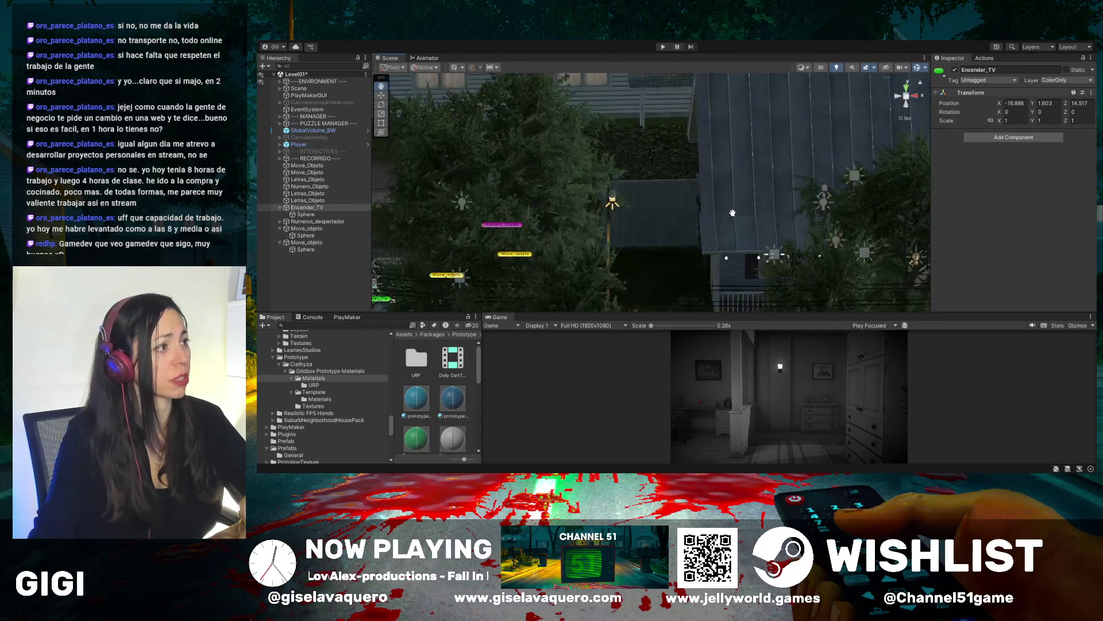
{"action": "scroll", "coordinate": [684, 218], "scroll_direction": "down", "scroll_amount": 5}
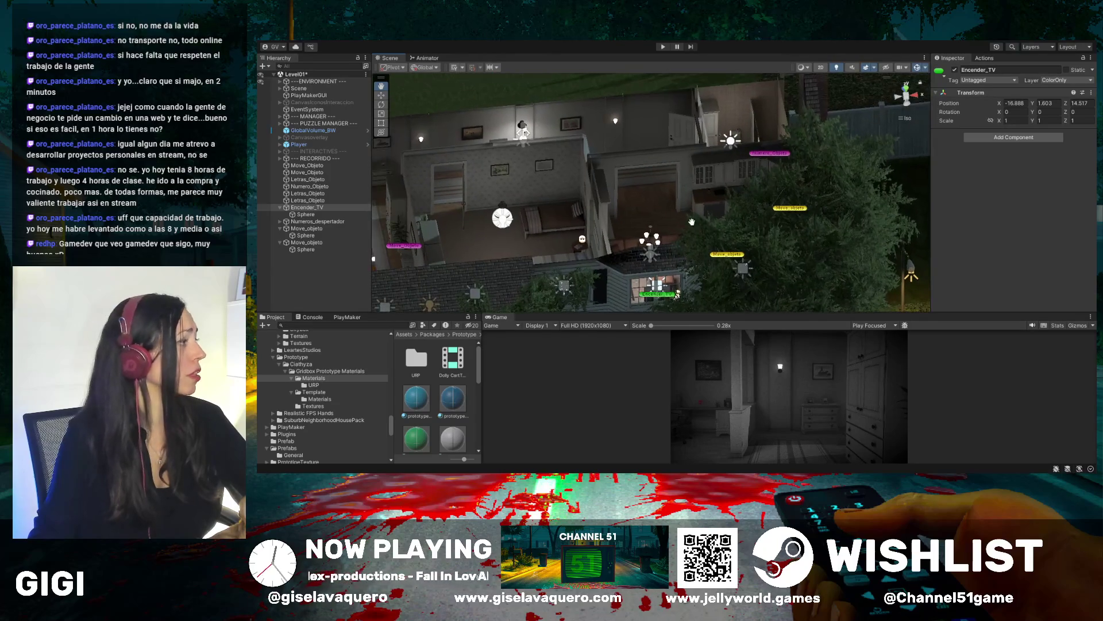
{"action": "left_click_drag", "start_coordinate": [681, 214], "coordinate": [612, 187]}
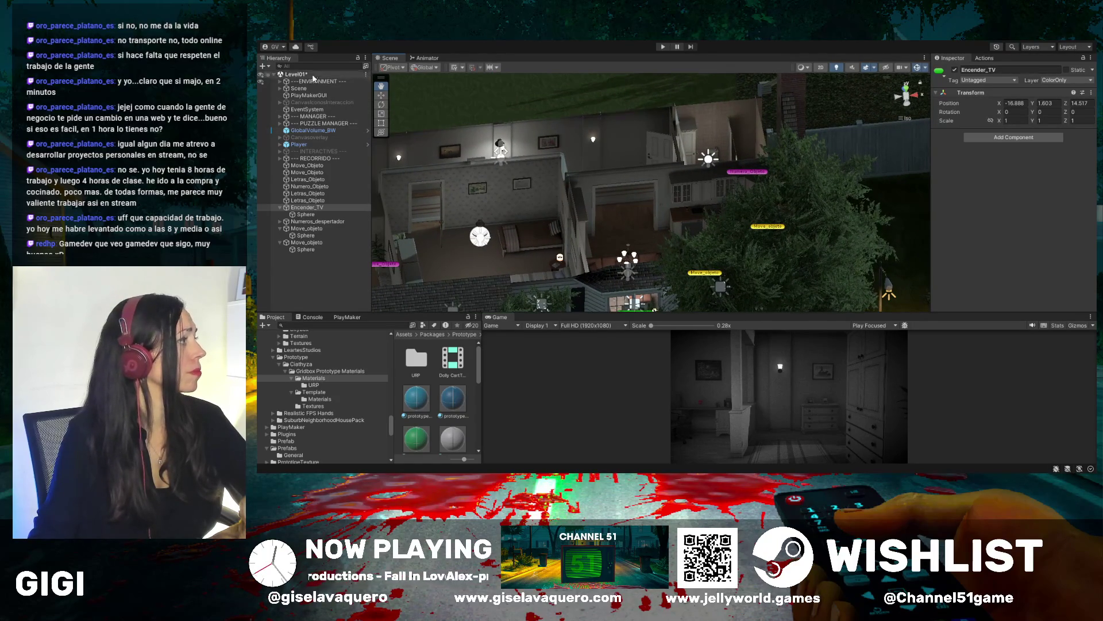
Expand ---ENVIRONMENT--- and scroll through House_01 to House_05, props and light groups
{"action": "left_click", "coordinate": [279, 103]}
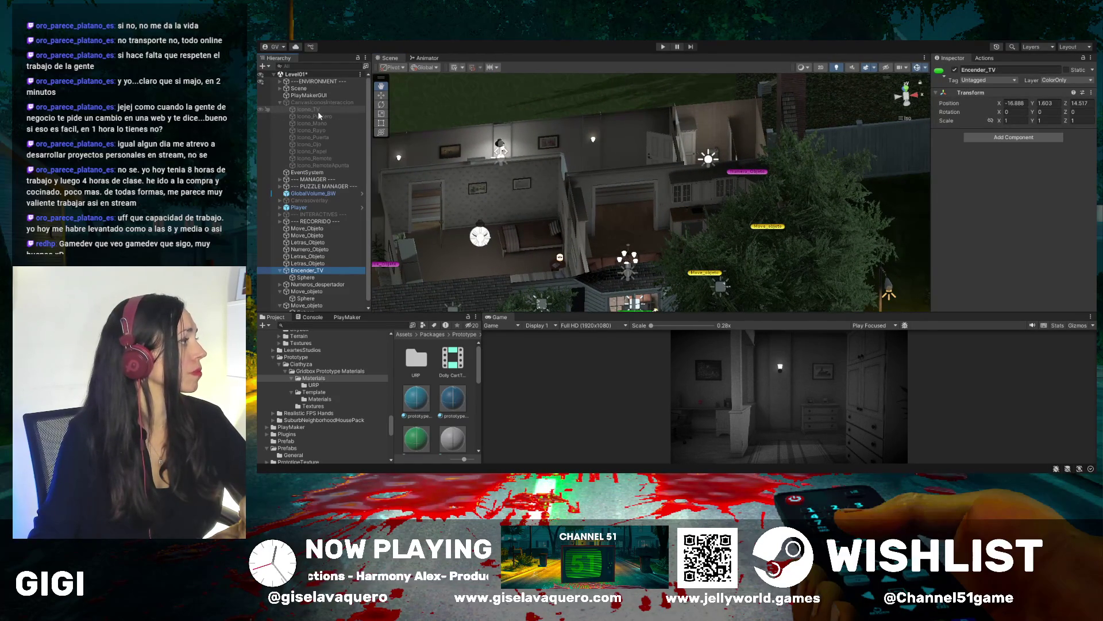
{"action": "left_click", "coordinate": [279, 102]}
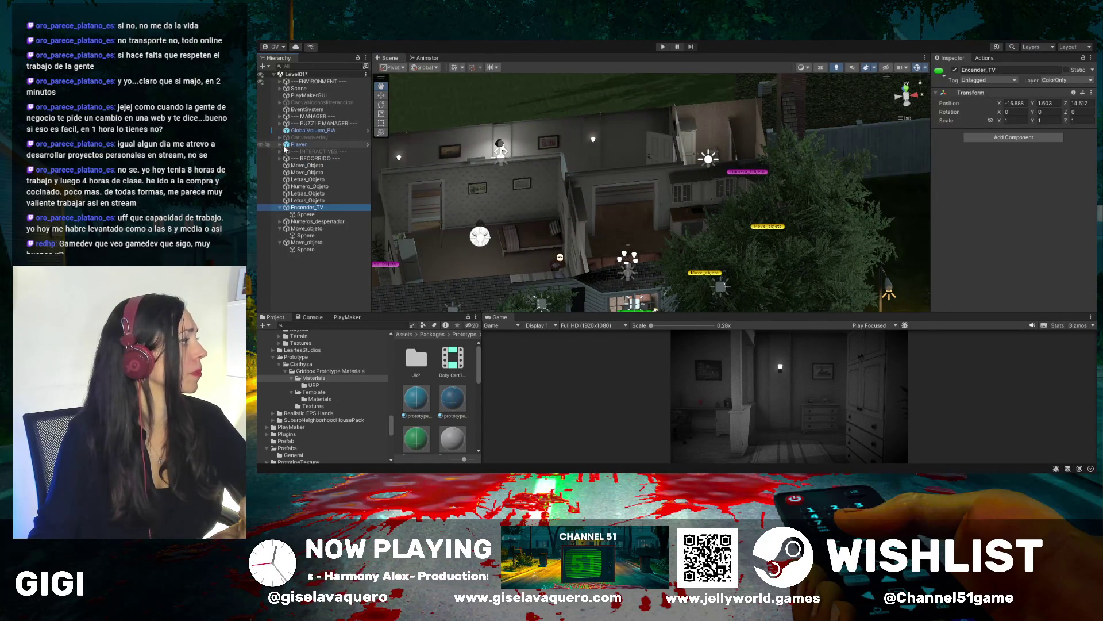
{"action": "left_click", "coordinate": [279, 81]}
{"action": "scroll", "coordinate": [340, 175], "scroll_direction": "down", "scroll_amount": 10}
{"action": "scroll", "coordinate": [339, 175], "scroll_direction": "down", "scroll_amount": 10}
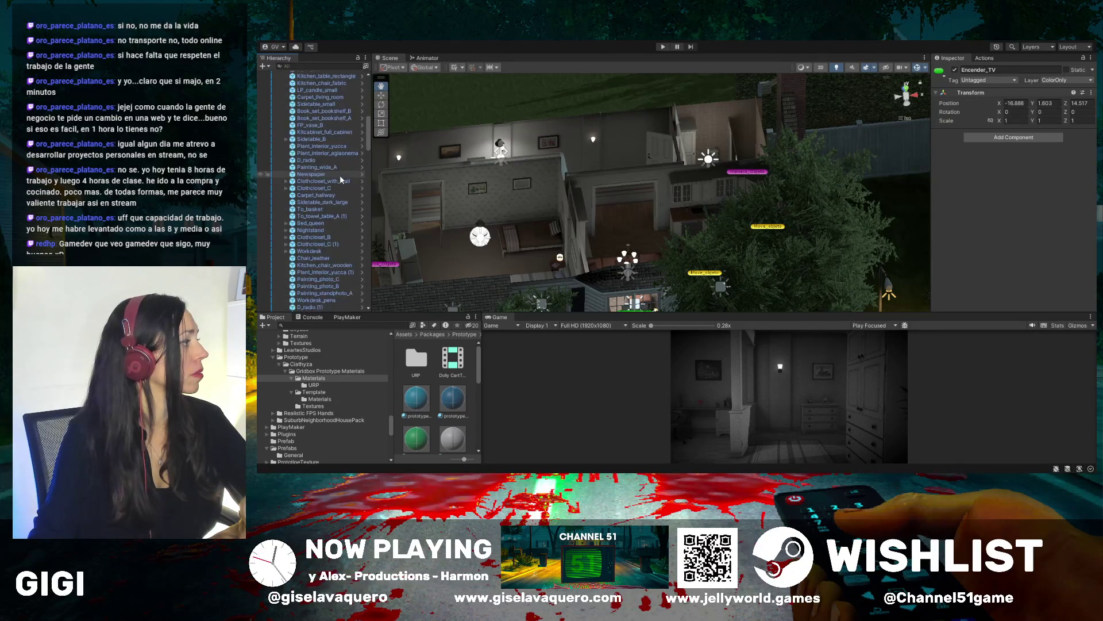
{"action": "scroll", "coordinate": [334, 190], "scroll_direction": "down", "scroll_amount": 10}
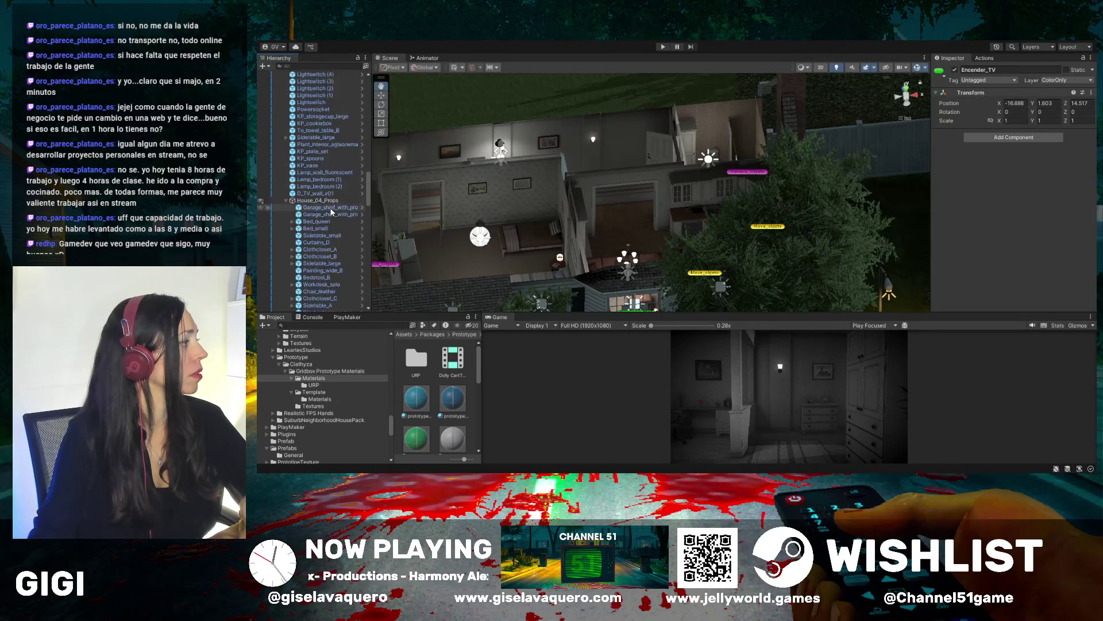
{"action": "scroll", "coordinate": [332, 211], "scroll_direction": "up", "scroll_amount": 10}
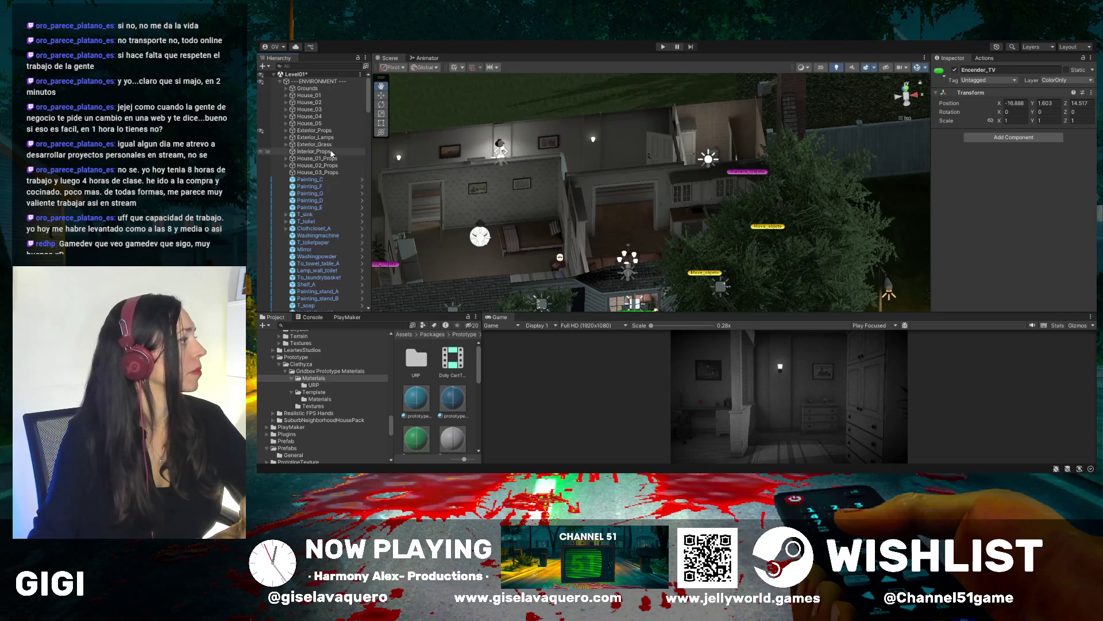
{"action": "scroll", "coordinate": [326, 156], "scroll_direction": "down", "scroll_amount": 10}
{"action": "scroll", "coordinate": [328, 160], "scroll_direction": "down", "scroll_amount": 10}
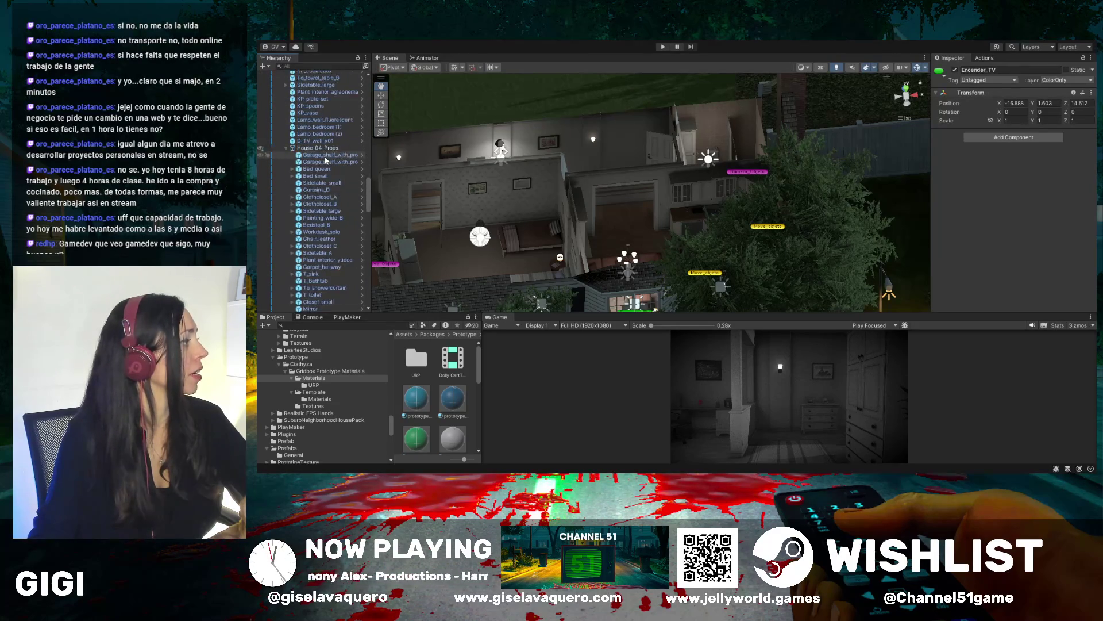
{"action": "scroll", "coordinate": [326, 161], "scroll_direction": "down", "scroll_amount": 20}
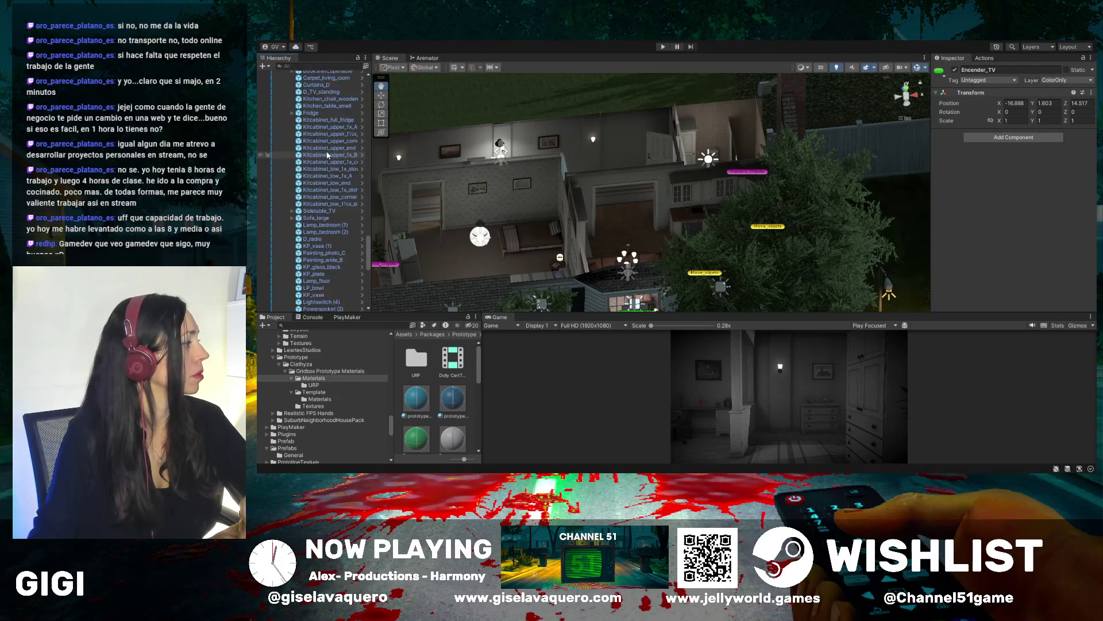
{"action": "scroll", "coordinate": [331, 150], "scroll_direction": "down", "scroll_amount": 3}
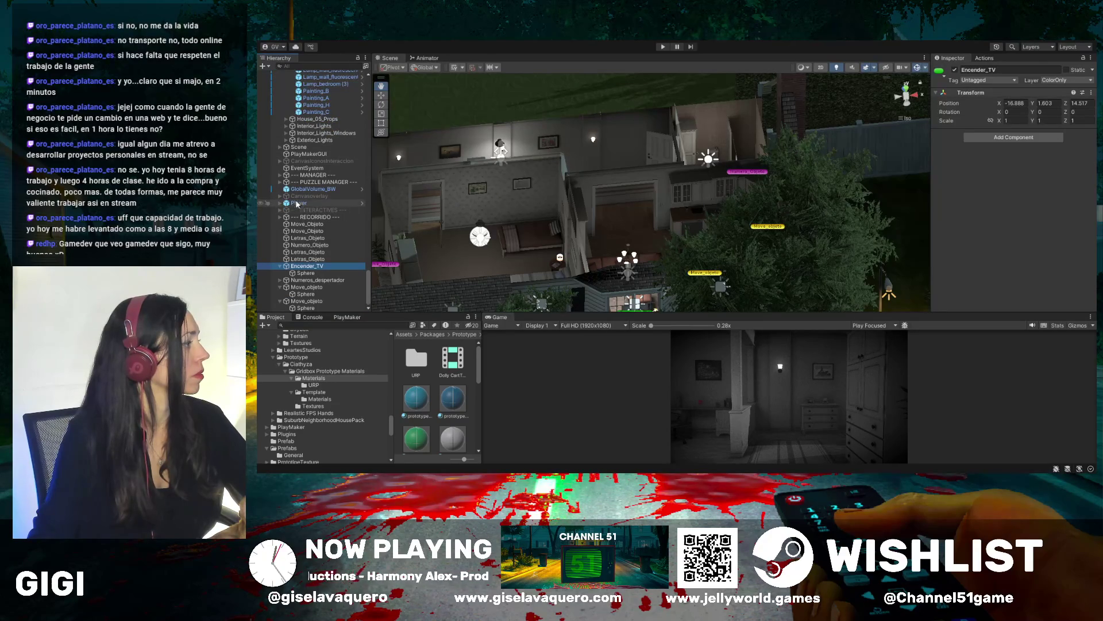
Orbit around the house and yard to frame the roof, then select a roof section with the Move tool
{"action": "mouse_move", "coordinate": [642, 211]}
{"action": "left_mouse_down"}
{"action": "mouse_move", "coordinate": [722, 196]}
{"action": "mouse_move", "coordinate": [614, 226]}
{"action": "mouse_move", "coordinate": [626, 198]}
{"action": "mouse_move", "coordinate": [658, 191]}
{"action": "left_mouse_up"}
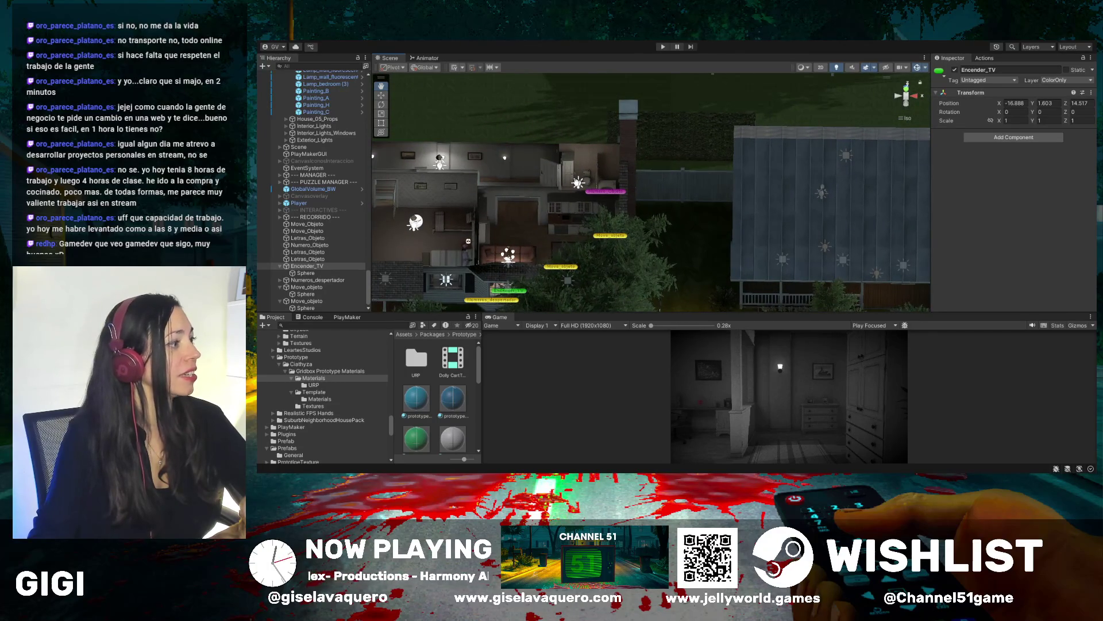
{"action": "left_click_drag", "start_coordinate": [860, 200], "coordinate": [878, 170]}
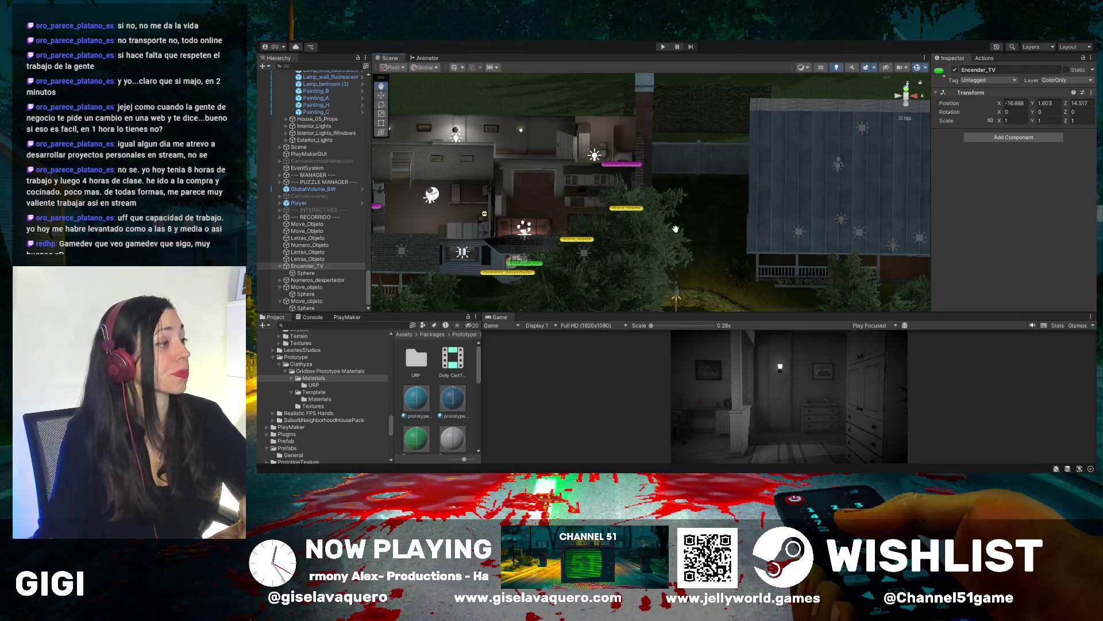
{"action": "left_click_drag", "start_coordinate": [676, 229], "coordinate": [735, 220]}
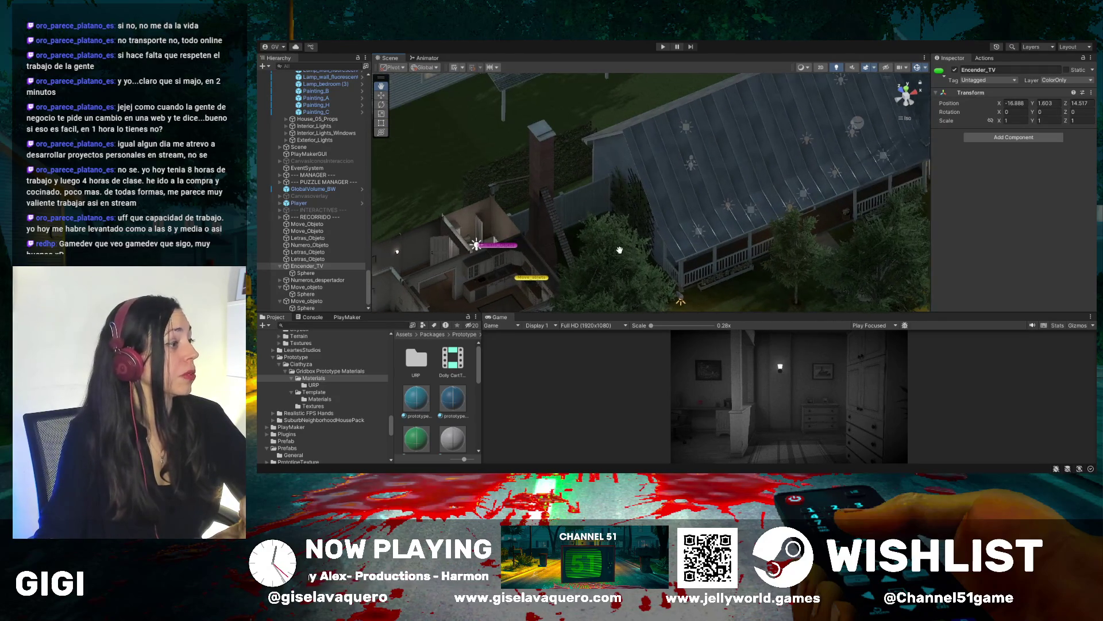
{"action": "left_click_drag", "start_coordinate": [676, 240], "coordinate": [770, 273]}
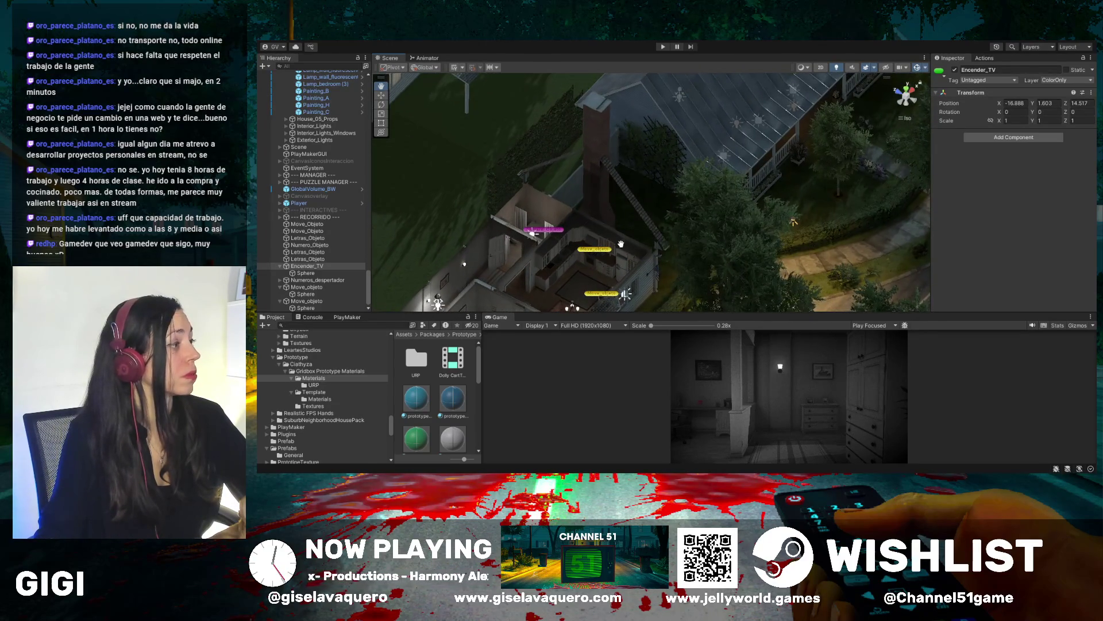
{"action": "mouse_move", "coordinate": [620, 244]}
{"action": "left_mouse_down"}
{"action": "mouse_move", "coordinate": [629, 272]}
{"action": "mouse_move", "coordinate": [782, 168]}
{"action": "mouse_move", "coordinate": [571, 121]}
{"action": "left_mouse_up"}
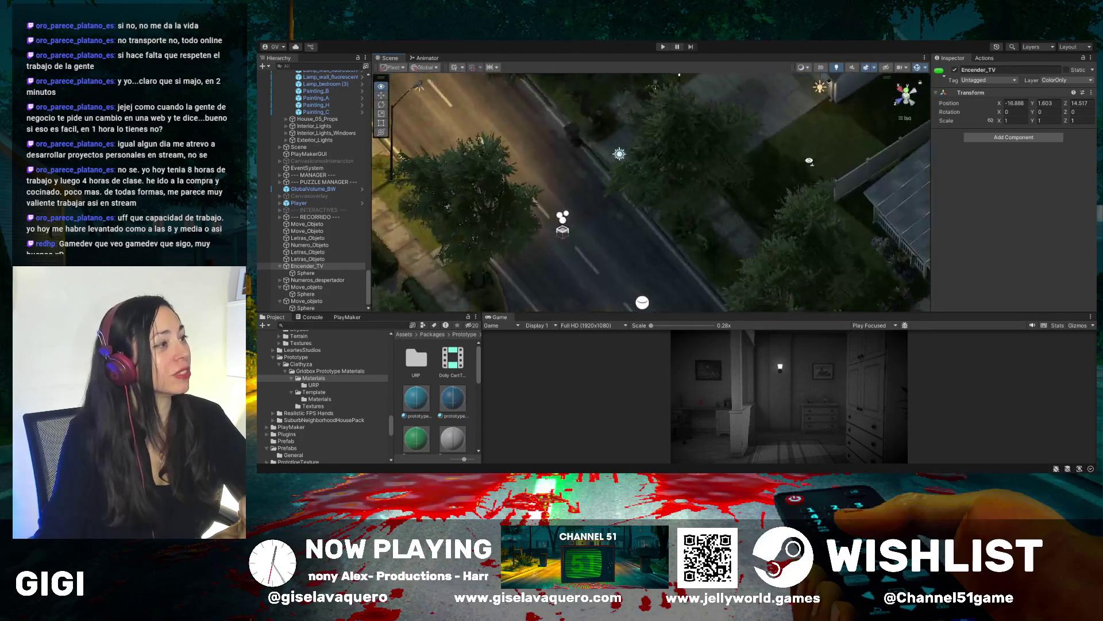
{"action": "mouse_move", "coordinate": [809, 161]}
{"action": "left_mouse_down"}
{"action": "mouse_move", "coordinate": [741, 142]}
{"action": "mouse_move", "coordinate": [777, 176]}
{"action": "mouse_move", "coordinate": [639, 174]}
{"action": "mouse_move", "coordinate": [753, 233]}
{"action": "mouse_move", "coordinate": [595, 192]}
{"action": "mouse_move", "coordinate": [675, 257]}
{"action": "mouse_move", "coordinate": [561, 284]}
{"action": "mouse_move", "coordinate": [742, 253]}
{"action": "left_mouse_up"}
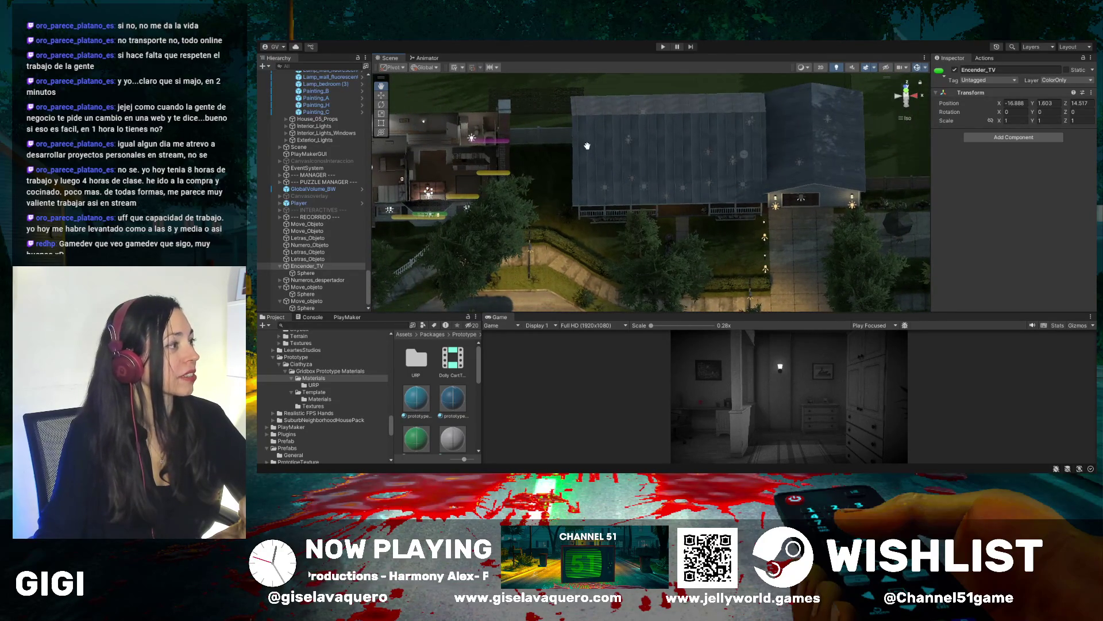
{"action": "left_click_drag", "start_coordinate": [428, 193], "coordinate": [494, 233]}
{"action": "left_click", "coordinate": [381, 95]}
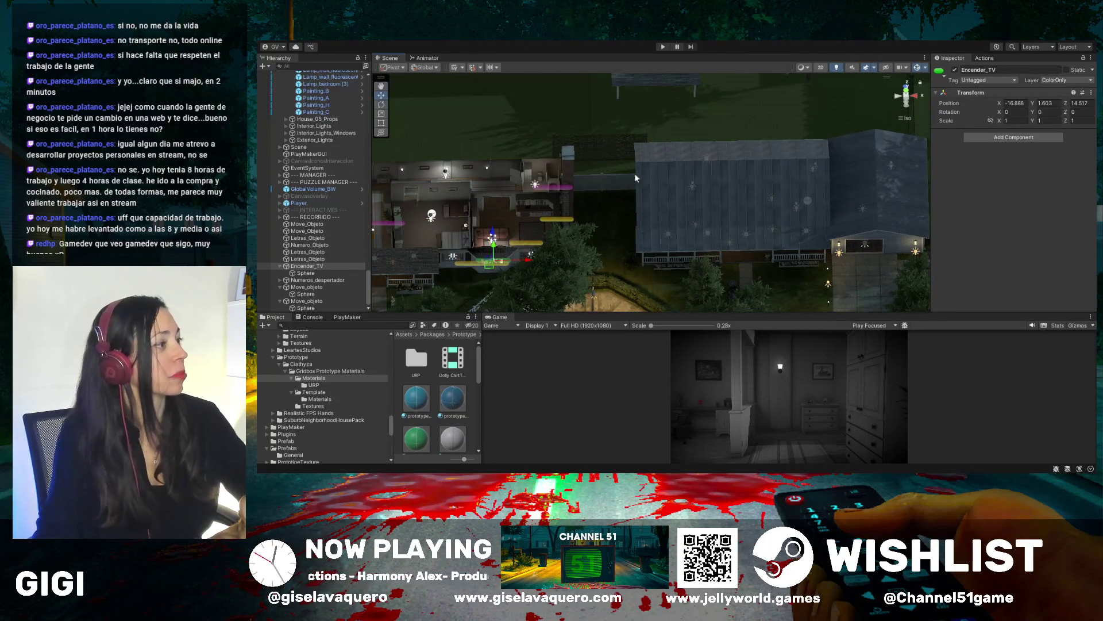
{"action": "left_click", "coordinate": [644, 193]}
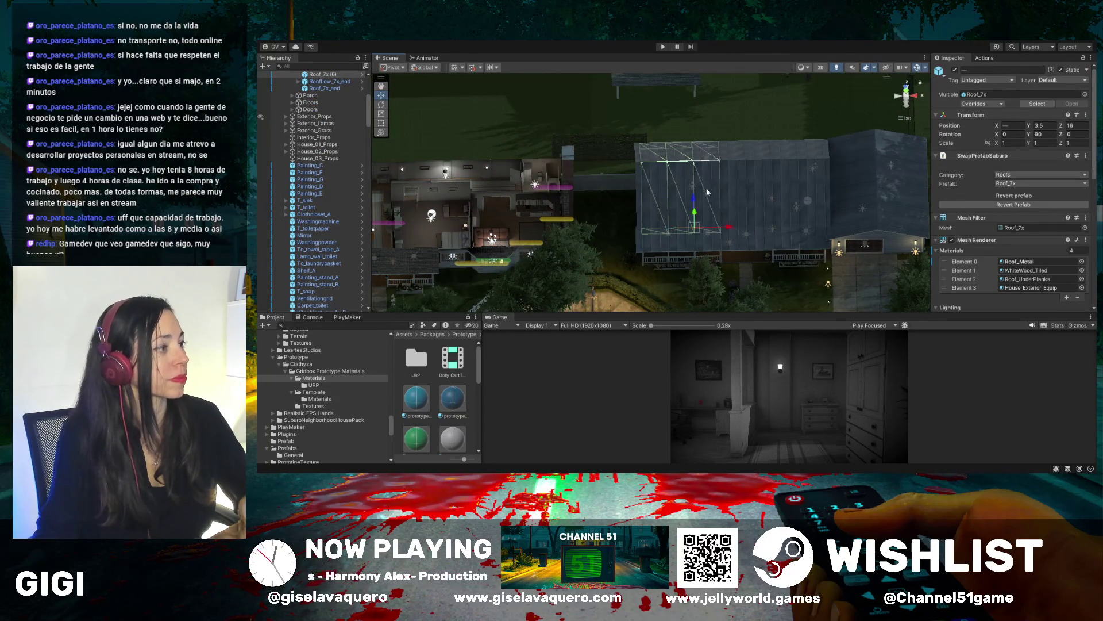
Shift-select adjacent Roof_7x sections along the roof, then clear that selection
{"action": "left_click", "coordinate": [726, 186], "text": "shift"}
{"action": "left_click", "coordinate": [751, 185], "text": "shift"}
{"action": "left_click", "coordinate": [779, 180], "text": "shift"}
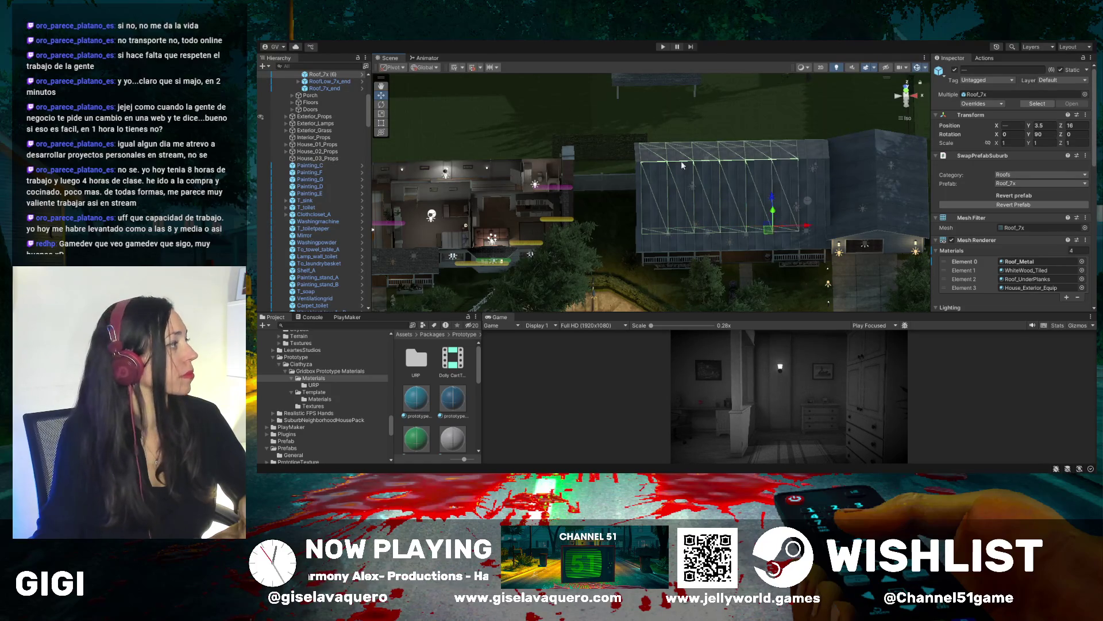
{"action": "scroll", "coordinate": [380, 171], "scroll_direction": "up", "scroll_amount": 2}
{"action": "scroll", "coordinate": [345, 149], "scroll_direction": "up", "scroll_amount": 6}
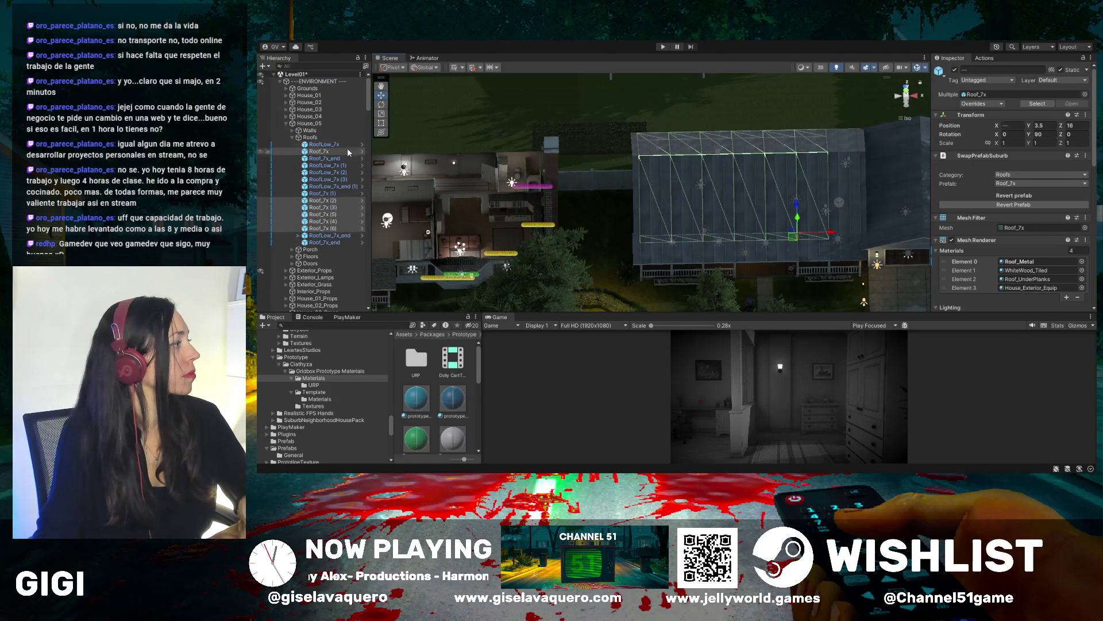
{"action": "left_click", "coordinate": [845, 189], "text": "shift"}
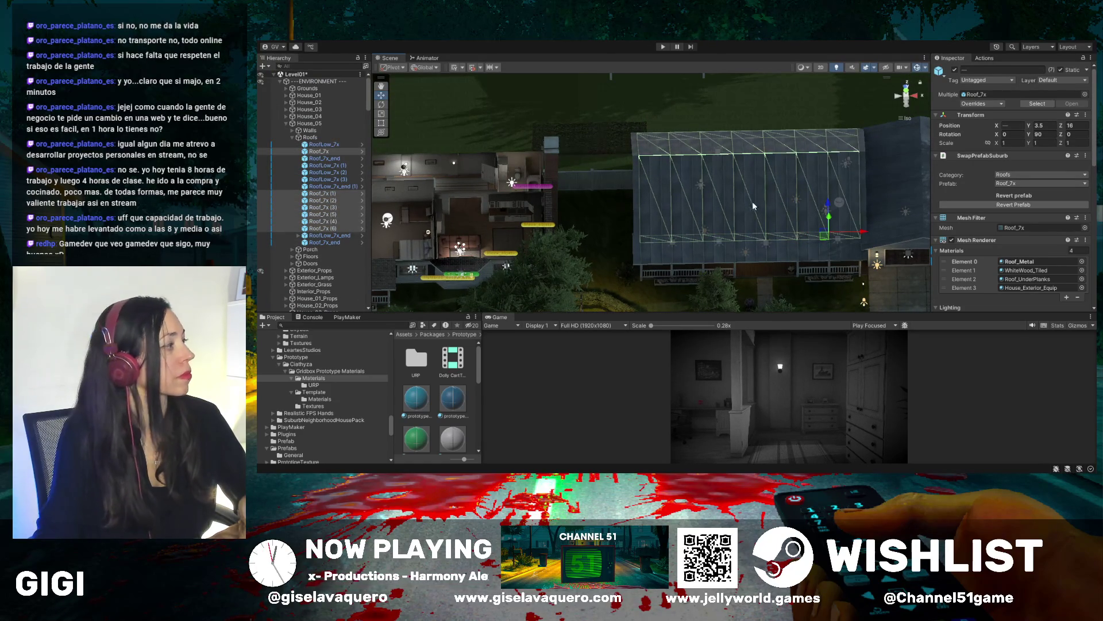
{"action": "left_click_drag", "start_coordinate": [831, 196], "coordinate": [804, 201]}
{"action": "left_click", "coordinate": [794, 202]}
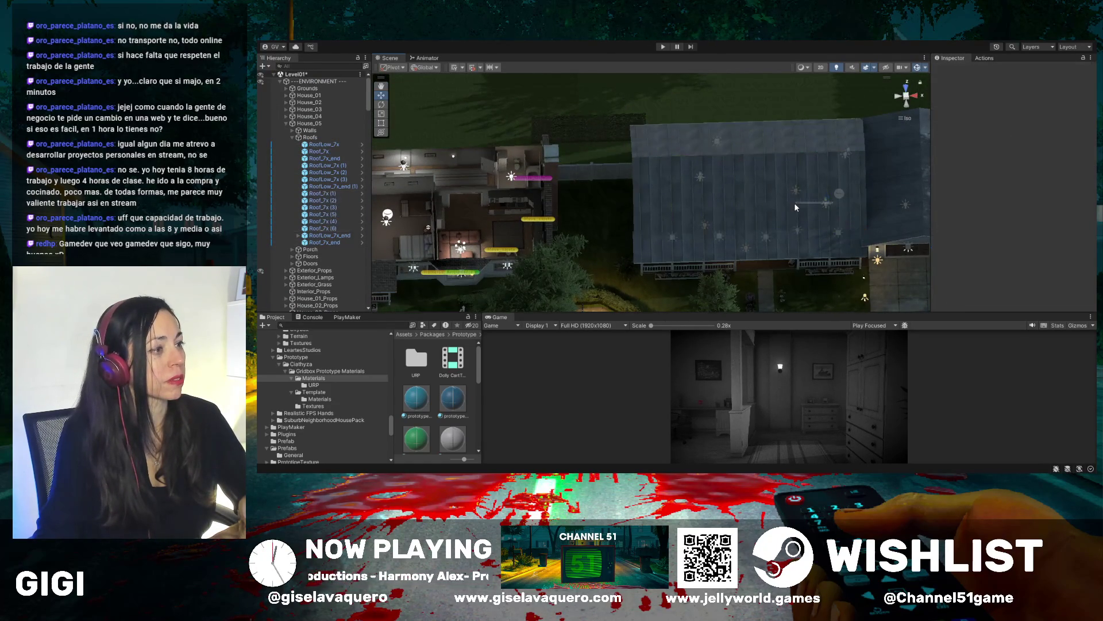
Select all the Roof_7x pieces over the house and deactivate them to hide the roof
{"action": "left_click", "coordinate": [674, 170]}
{"action": "left_click", "coordinate": [709, 169], "text": "shift"}
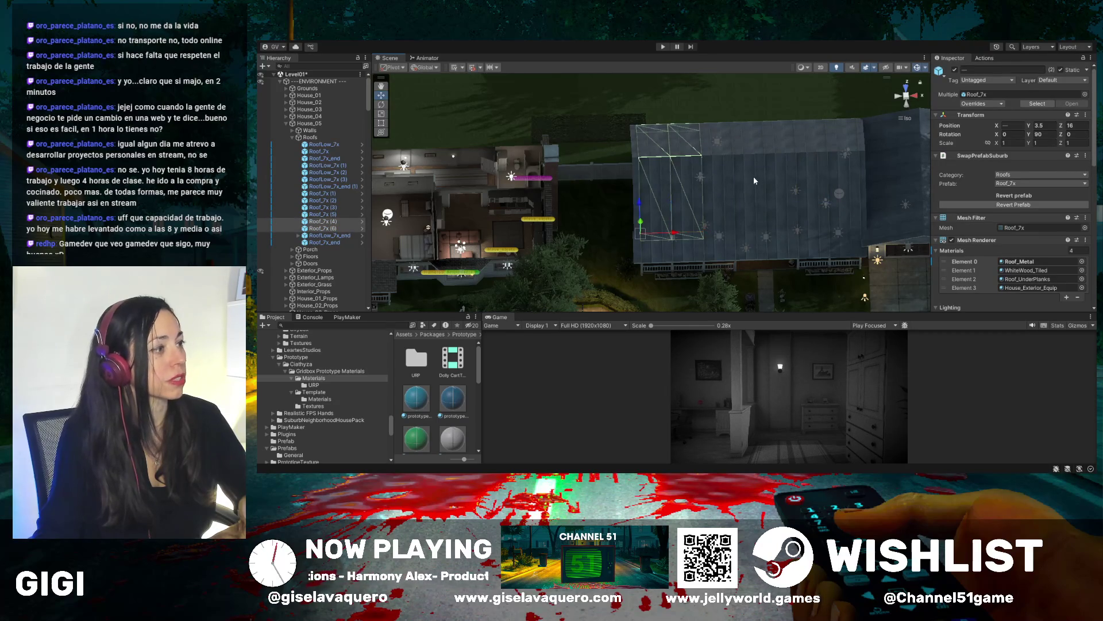
{"action": "left_click", "coordinate": [726, 180], "text": "shift"}
{"action": "left_click", "coordinate": [770, 179], "text": "shift"}
{"action": "left_click", "coordinate": [802, 178], "text": "shift"}
{"action": "left_click", "coordinate": [828, 175], "text": "shift"}
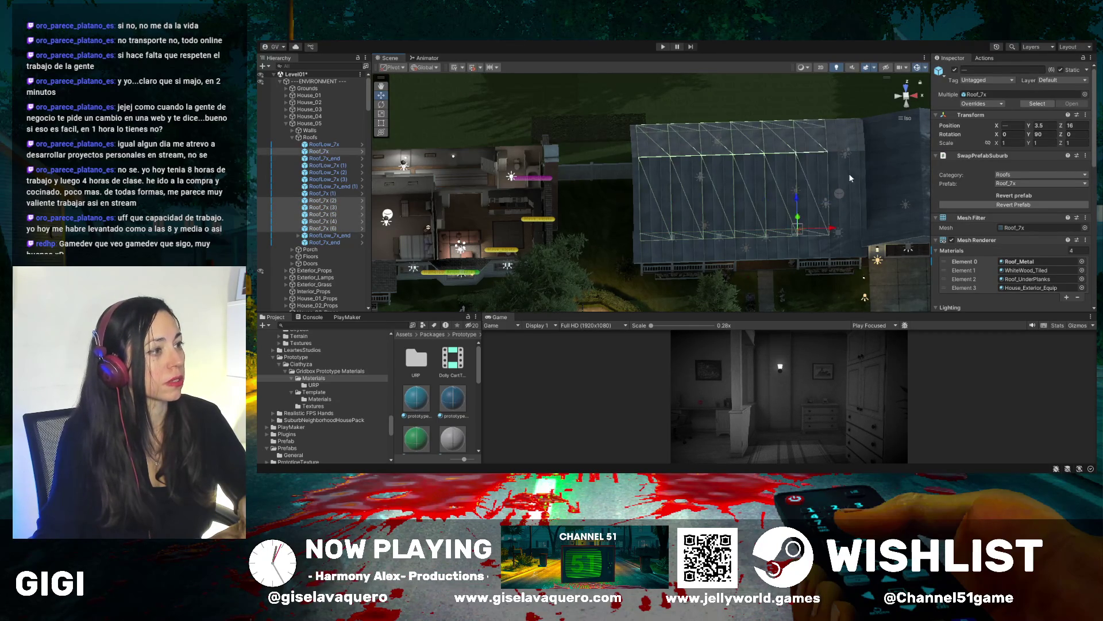
{"action": "left_click", "coordinate": [850, 172], "text": "shift"}
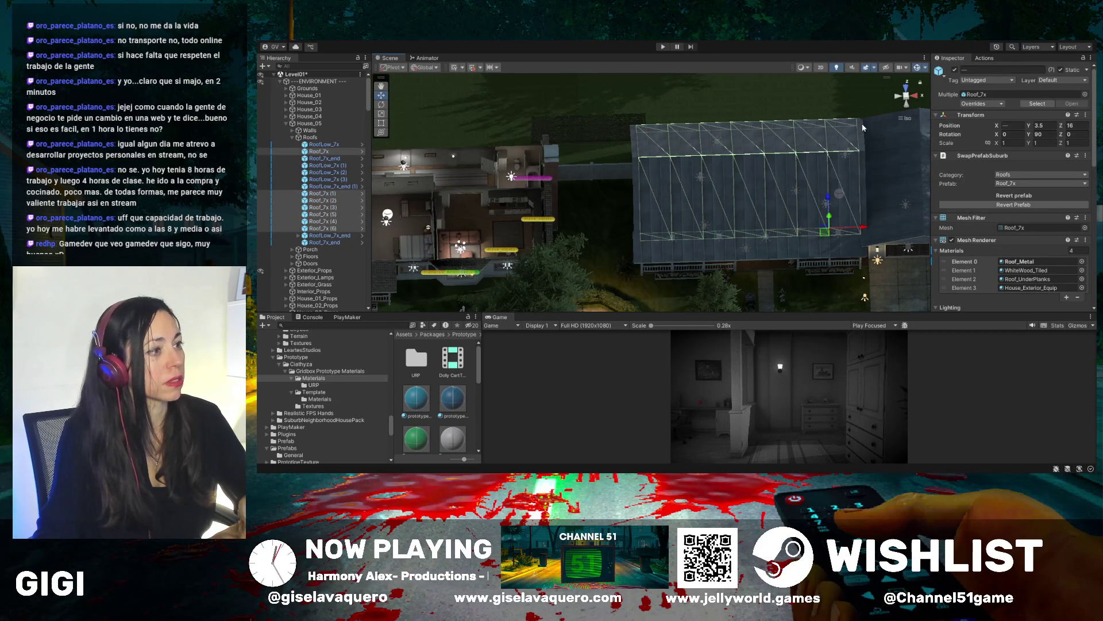
{"action": "left_click", "coordinate": [953, 70]}
Look down into the uncovered house rooms from above with nothing selected
{"action": "left_click_drag", "start_coordinate": [724, 230], "coordinate": [763, 270]}
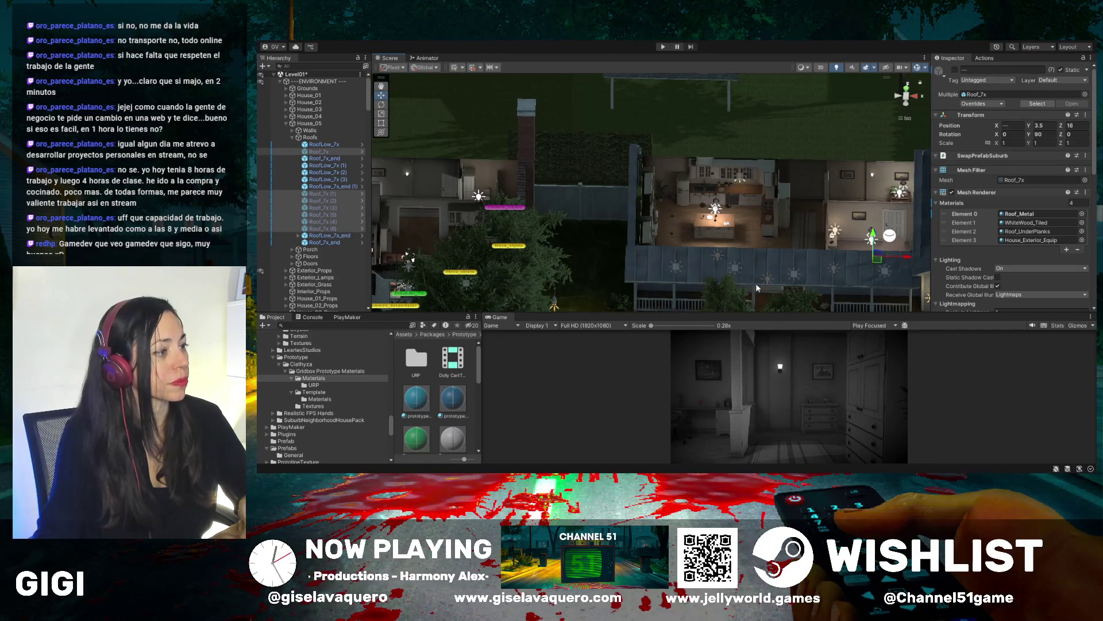
{"action": "left_click", "coordinate": [753, 264]}
{"action": "key", "text": "q"}
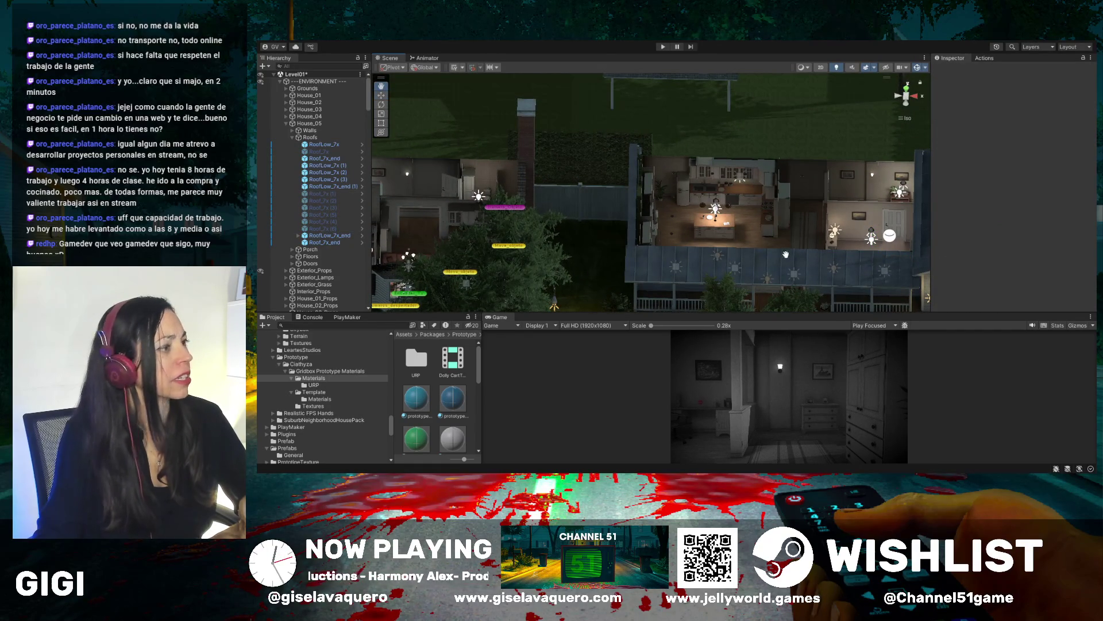
{"action": "mouse_move", "coordinate": [786, 254]}
{"action": "left_mouse_down"}
{"action": "mouse_move", "coordinate": [790, 164]}
{"action": "mouse_move", "coordinate": [806, 219]}
{"action": "mouse_move", "coordinate": [619, 289]}
{"action": "mouse_move", "coordinate": [654, 351]}
{"action": "mouse_move", "coordinate": [750, 341]}
{"action": "mouse_move", "coordinate": [702, 303]}
{"action": "mouse_move", "coordinate": [693, 317]}
{"action": "mouse_move", "coordinate": [792, 354]}
{"action": "mouse_move", "coordinate": [686, 244]}
{"action": "mouse_move", "coordinate": [670, 306]}
{"action": "left_mouse_up"}
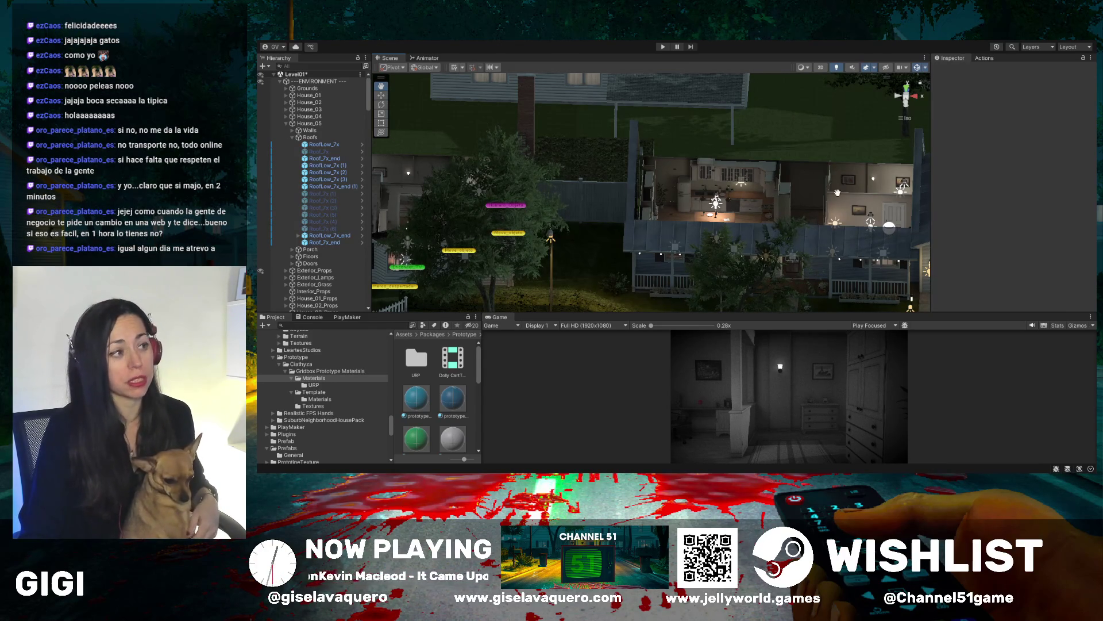
Orbit to a top-down view of roofless House_05 and collapse the ENVIRONMENT group
{"action": "mouse_move", "coordinate": [855, 243]}
{"action": "left_mouse_down"}
{"action": "mouse_move", "coordinate": [740, 256]}
{"action": "mouse_move", "coordinate": [695, 178]}
{"action": "left_mouse_up"}
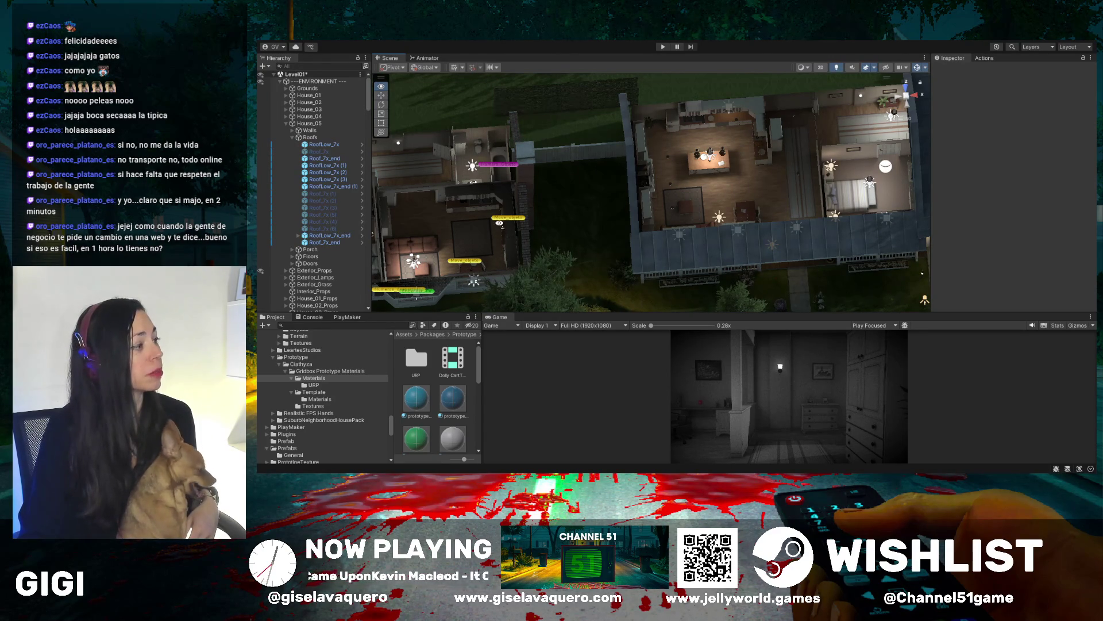
{"action": "mouse_move", "coordinate": [499, 224]}
{"action": "left_mouse_down"}
{"action": "mouse_move", "coordinate": [486, 225]}
{"action": "mouse_move", "coordinate": [602, 230]}
{"action": "left_mouse_up"}
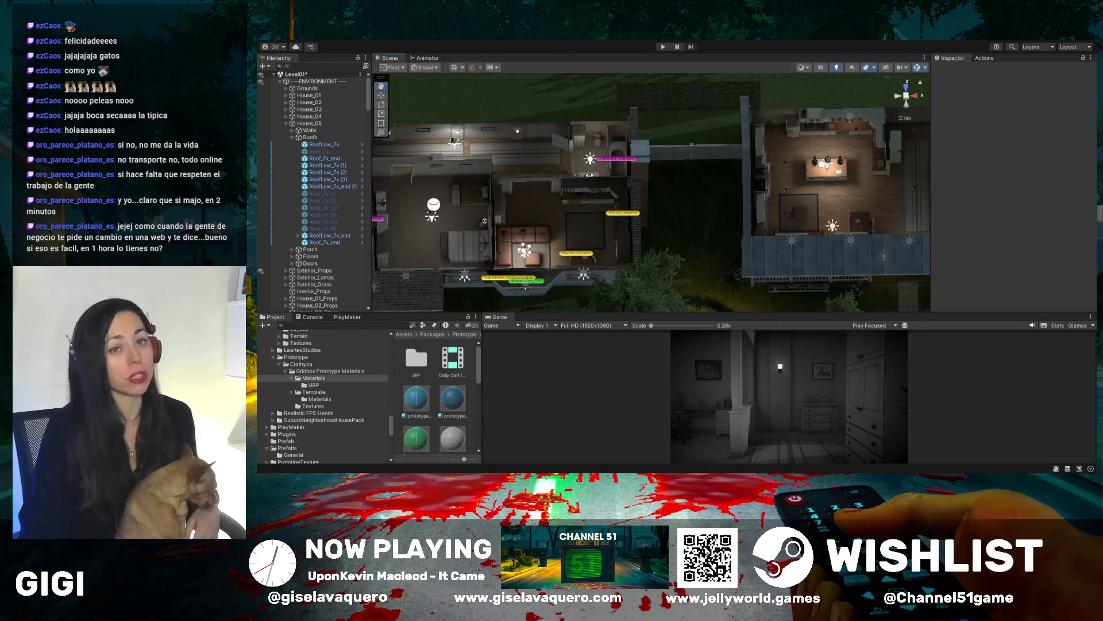
{"action": "left_click_drag", "start_coordinate": [518, 250], "coordinate": [629, 249]}
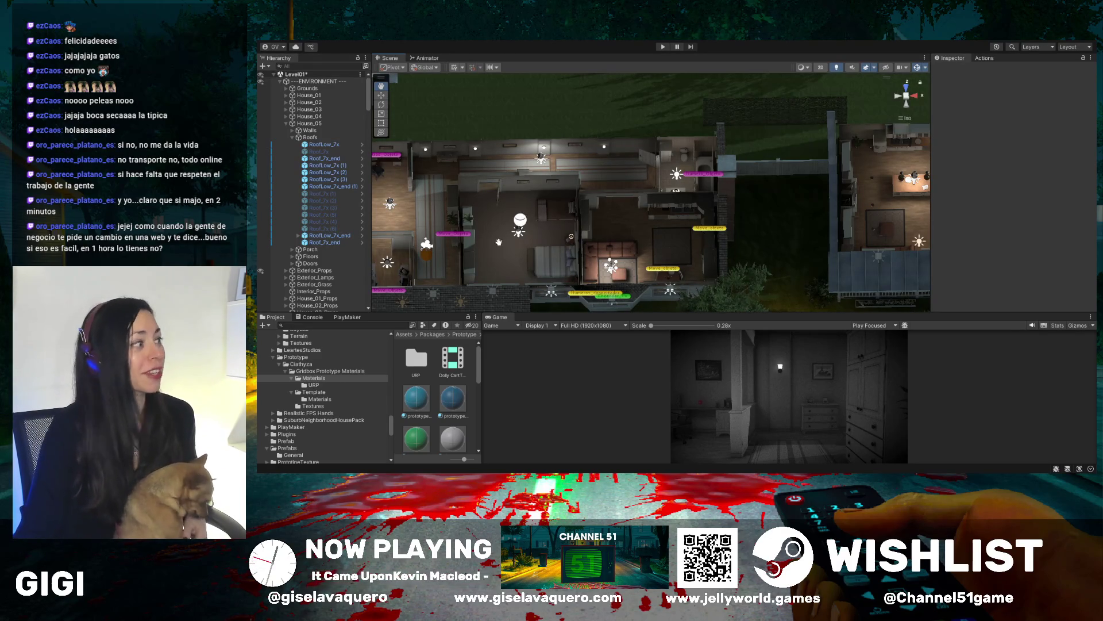
{"action": "left_click_drag", "start_coordinate": [521, 214], "coordinate": [648, 244]}
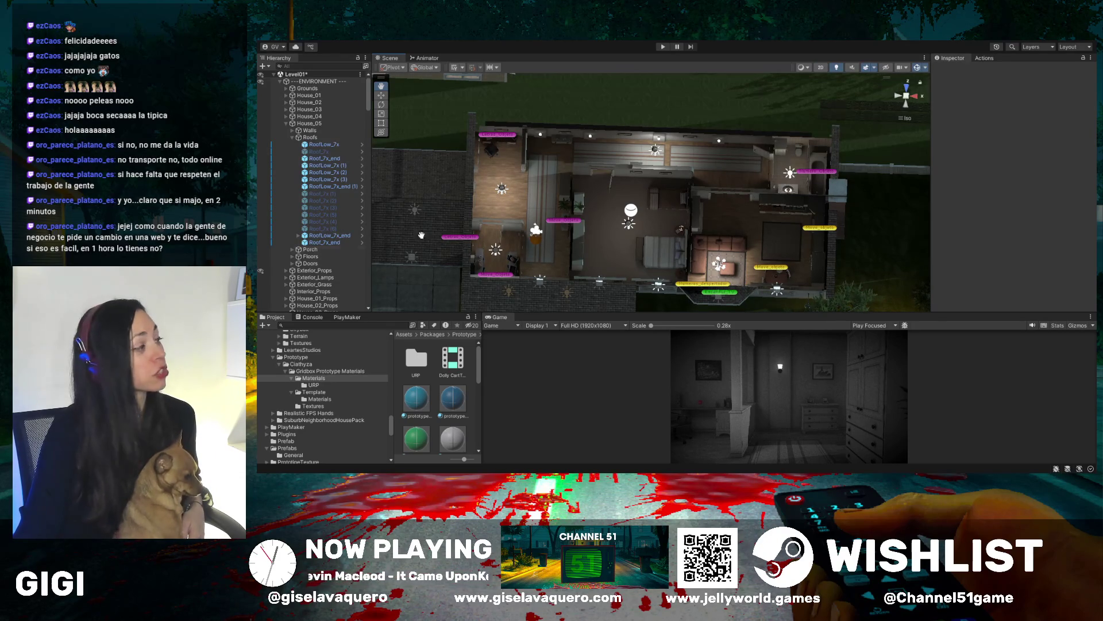
{"action": "scroll", "coordinate": [315, 164], "scroll_direction": "down", "scroll_amount": 10}
{"action": "scroll", "coordinate": [315, 163], "scroll_direction": "down", "scroll_amount": 10}
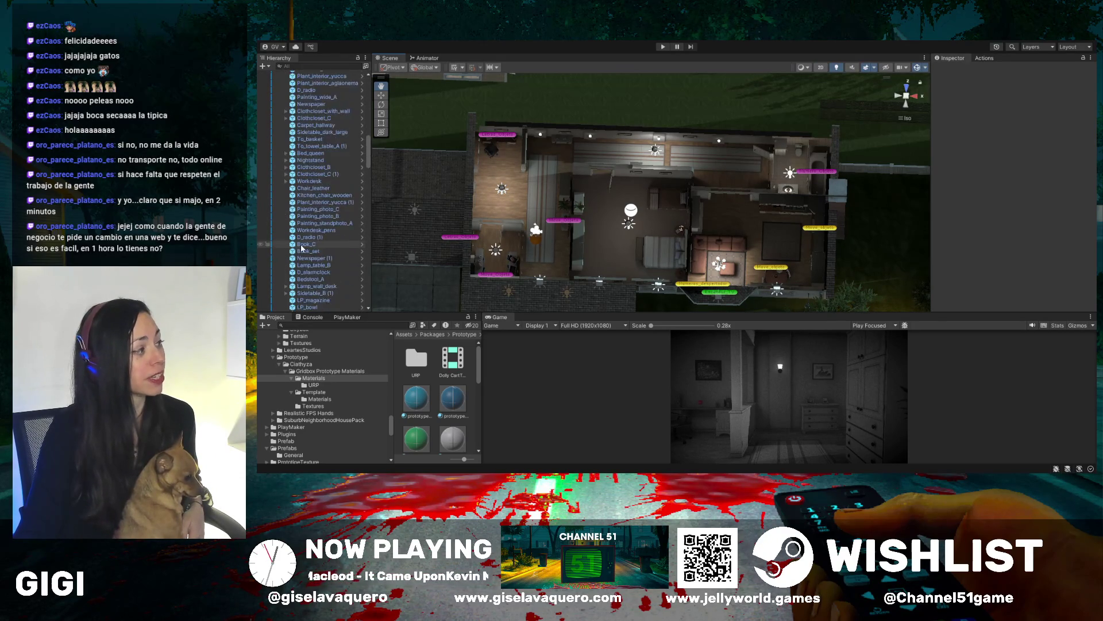
{"action": "left_click_drag", "start_coordinate": [368, 179], "coordinate": [368, 78]}
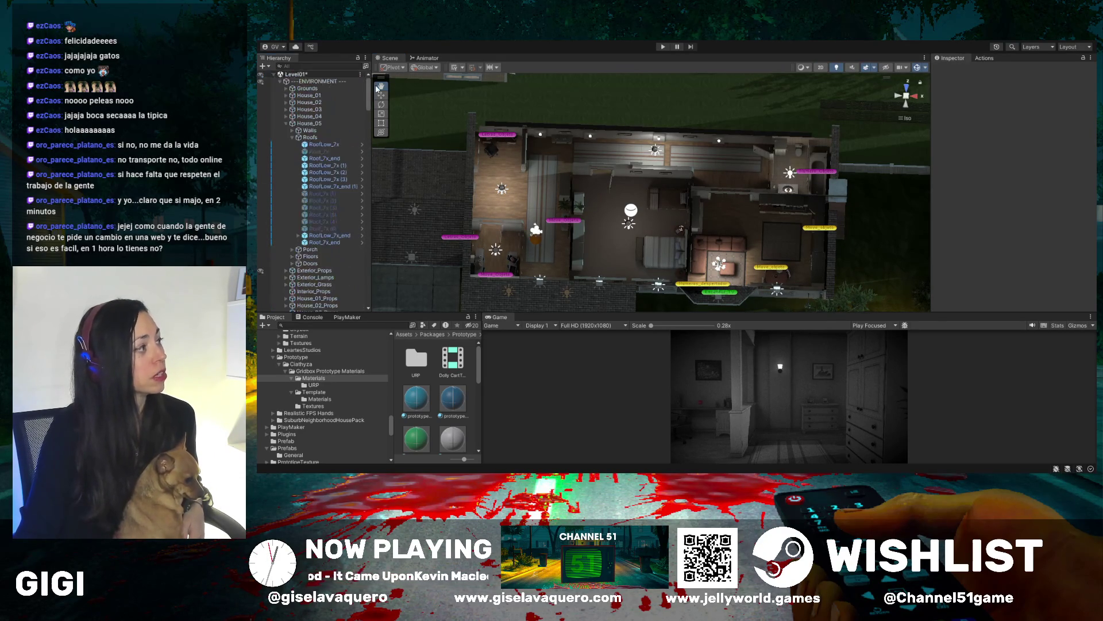
{"action": "left_click", "coordinate": [280, 81]}
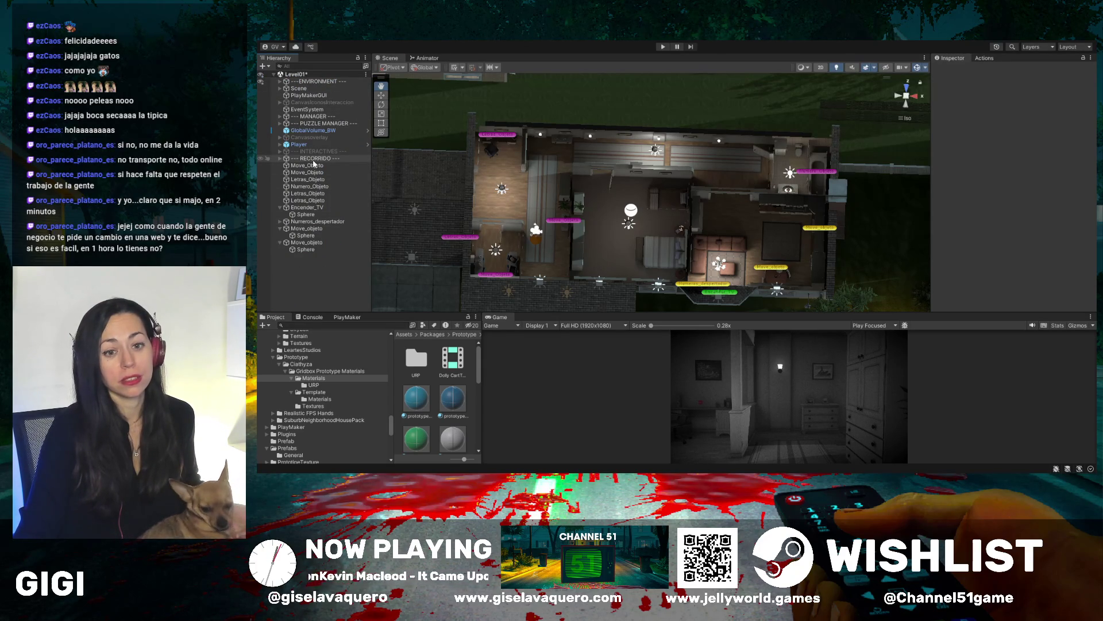
Zoom and pan the Scene view until the kitchen with the Move_objeto trigger fills it
{"action": "mouse_move", "coordinate": [741, 218]}
{"action": "left_mouse_down"}
{"action": "mouse_move", "coordinate": [646, 231]}
{"action": "mouse_move", "coordinate": [672, 239]}
{"action": "left_mouse_up"}
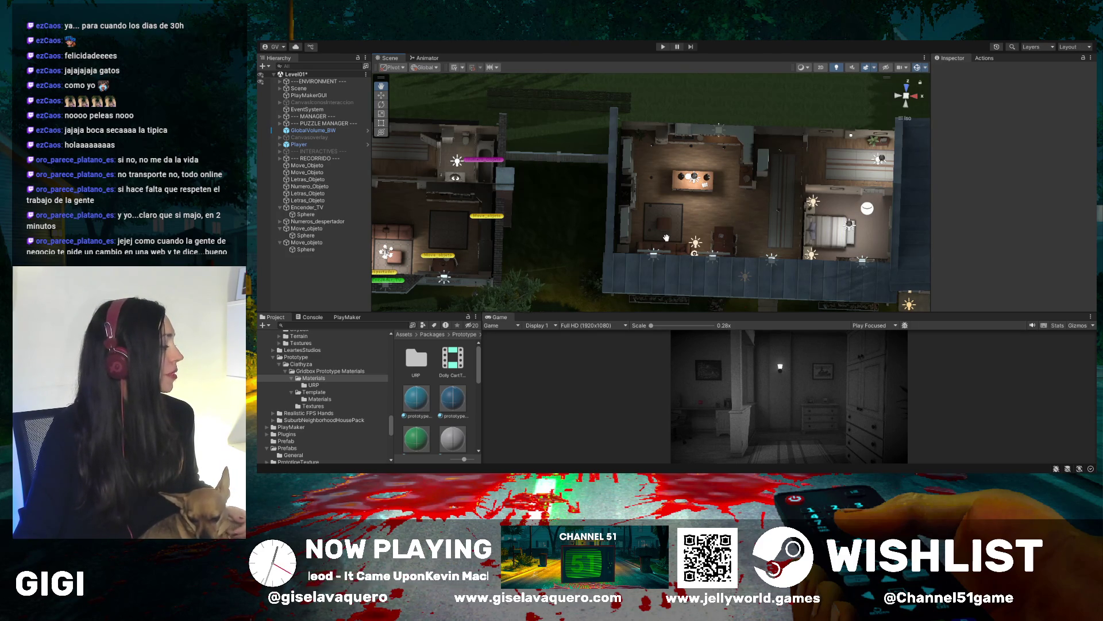
{"action": "mouse_move", "coordinate": [670, 233]}
{"action": "left_mouse_down"}
{"action": "mouse_move", "coordinate": [741, 202]}
{"action": "mouse_move", "coordinate": [711, 226]}
{"action": "mouse_move", "coordinate": [724, 221]}
{"action": "left_mouse_up"}
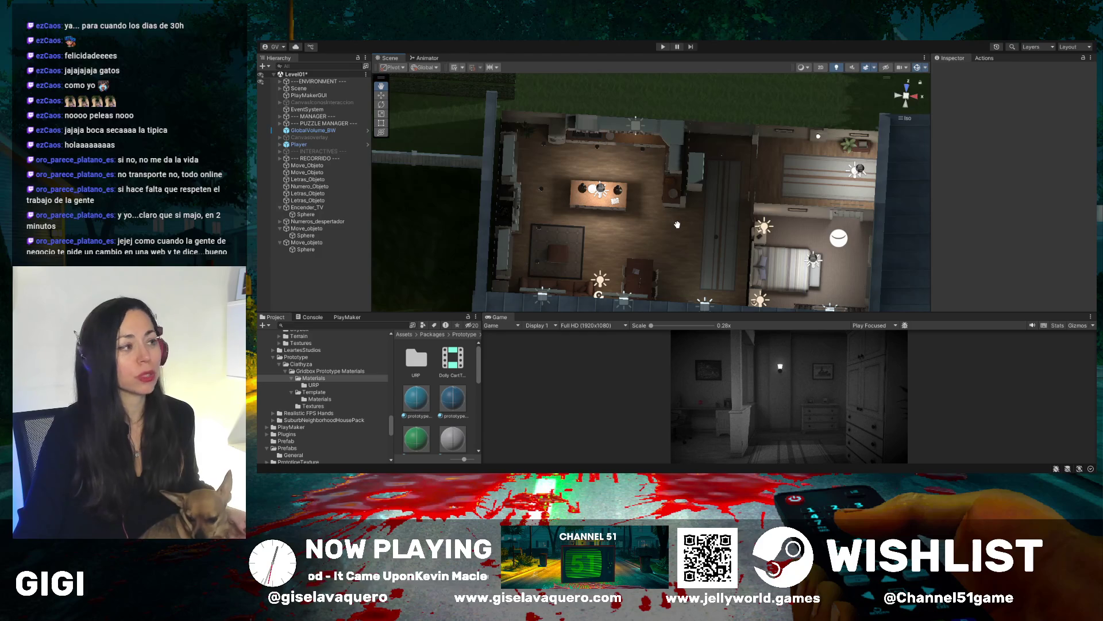
{"action": "left_click_drag", "start_coordinate": [658, 228], "coordinate": [670, 246]}
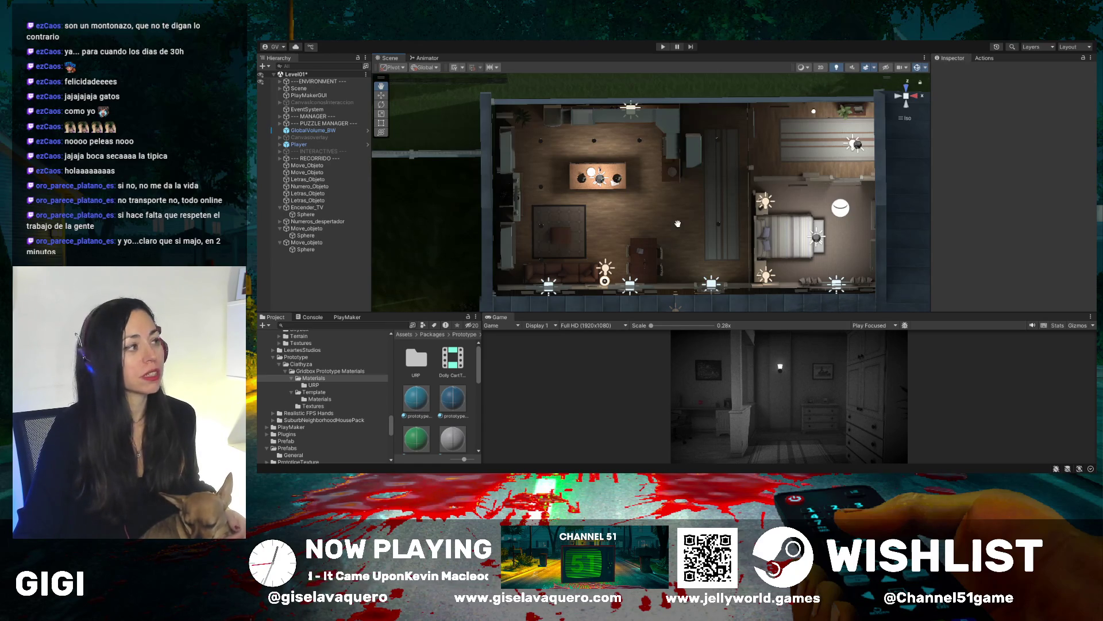
{"action": "scroll", "coordinate": [679, 225], "scroll_direction": "up", "scroll_amount": 3}
{"action": "scroll", "coordinate": [679, 224], "scroll_direction": "up", "scroll_amount": 2}
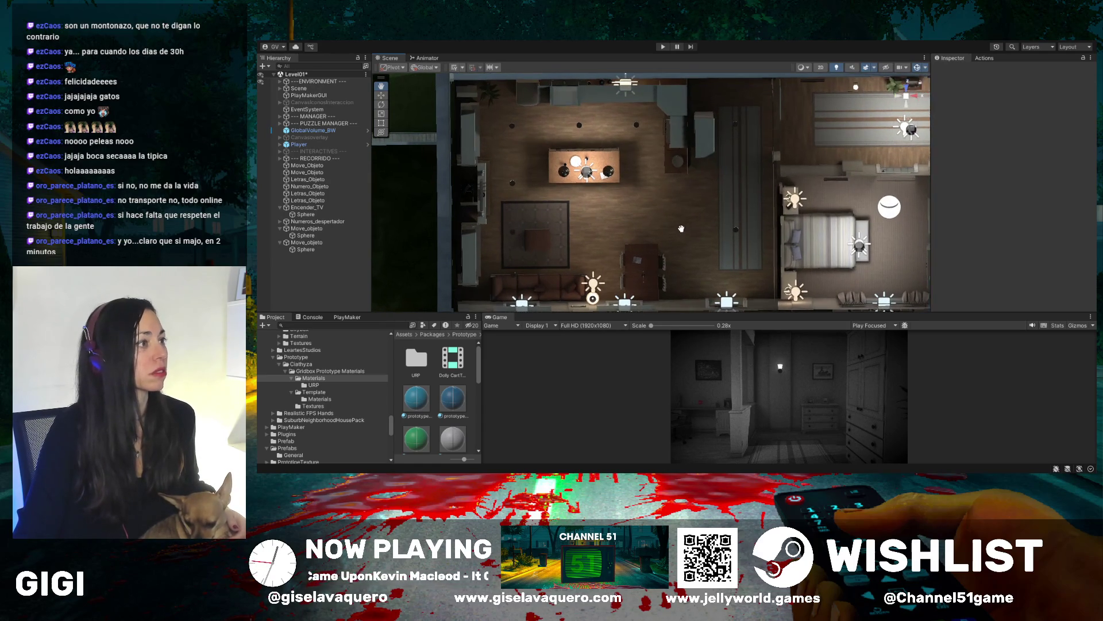
{"action": "left_click_drag", "start_coordinate": [703, 220], "coordinate": [690, 219]}
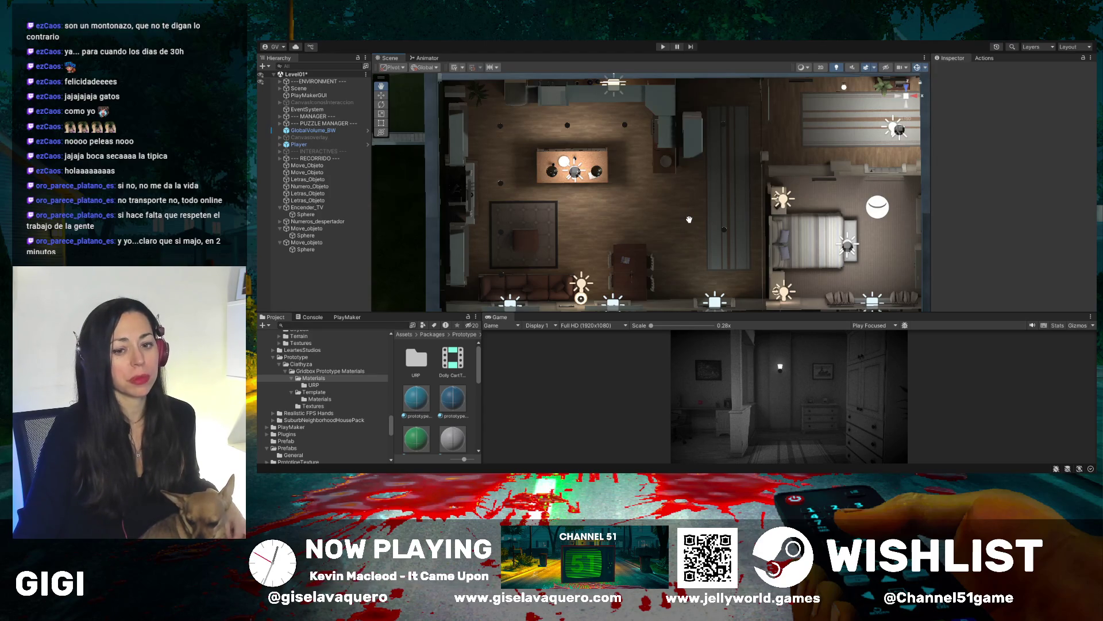
{"action": "scroll", "coordinate": [689, 220], "scroll_direction": "up", "scroll_amount": 1}
{"action": "mouse_move", "coordinate": [689, 220]}
{"action": "left_mouse_down"}
{"action": "mouse_move", "coordinate": [661, 202]}
{"action": "mouse_move", "coordinate": [654, 274]}
{"action": "mouse_move", "coordinate": [633, 211]}
{"action": "mouse_move", "coordinate": [604, 252]}
{"action": "mouse_move", "coordinate": [682, 273]}
{"action": "mouse_move", "coordinate": [395, 244]}
{"action": "left_mouse_up"}
Select and frame the existing Move_objeto trigger above the kitchen table
{"action": "left_click", "coordinate": [294, 243]}
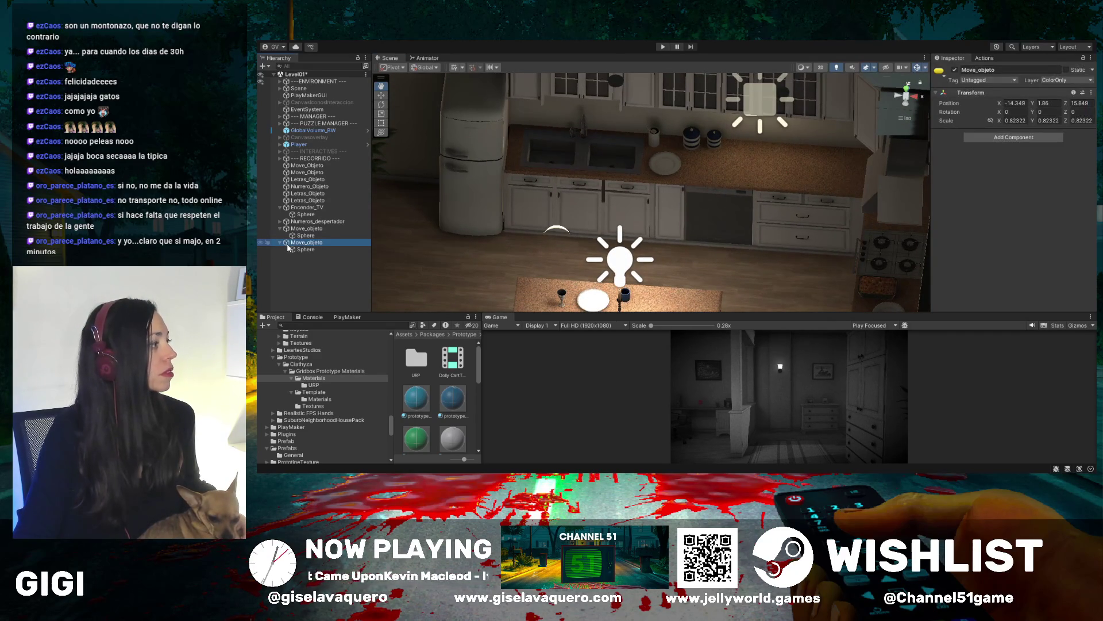
{"action": "mouse_move", "coordinate": [667, 247]}
{"action": "left_mouse_down"}
{"action": "mouse_move", "coordinate": [661, 230]}
{"action": "mouse_move", "coordinate": [670, 252]}
{"action": "mouse_move", "coordinate": [667, 242]}
{"action": "mouse_move", "coordinate": [465, 244]}
{"action": "mouse_move", "coordinate": [632, 270]}
{"action": "mouse_move", "coordinate": [623, 206]}
{"action": "mouse_move", "coordinate": [639, 200]}
{"action": "mouse_move", "coordinate": [694, 215]}
{"action": "mouse_move", "coordinate": [702, 204]}
{"action": "mouse_move", "coordinate": [670, 253]}
{"action": "mouse_move", "coordinate": [687, 232]}
{"action": "left_mouse_up"}
{"action": "left_click", "coordinate": [305, 243]}
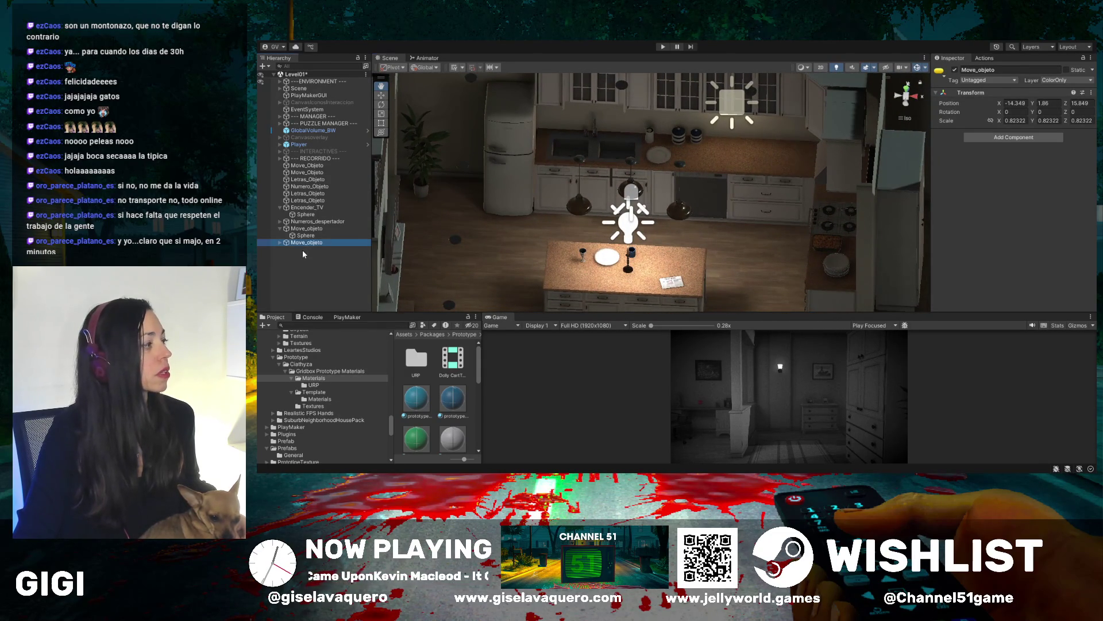
{"action": "left_click", "coordinate": [278, 254]}
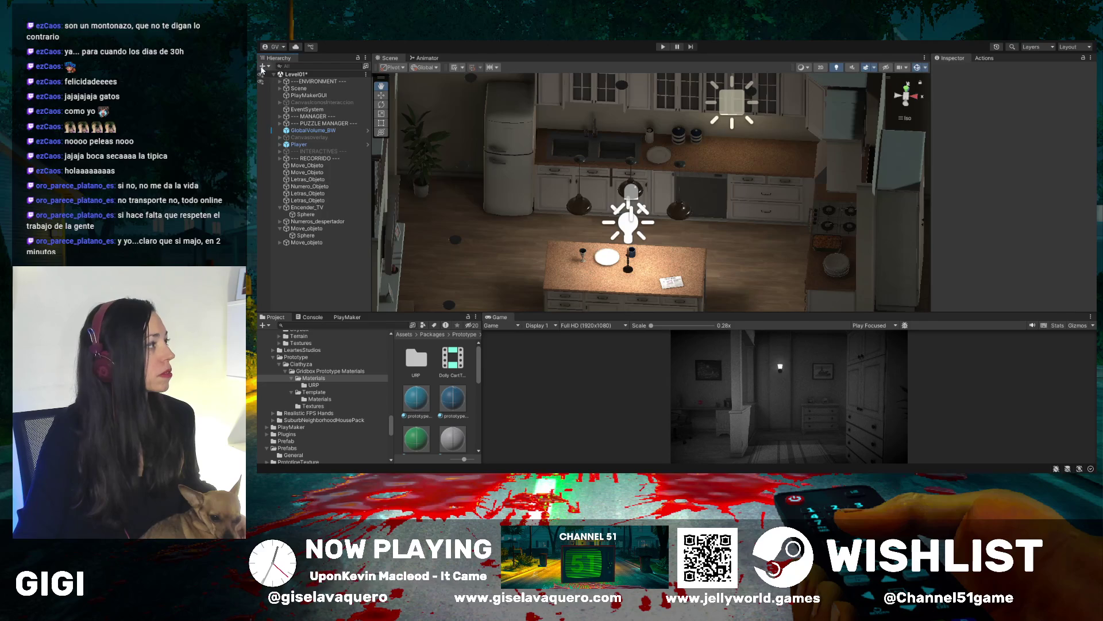
Create an empty object named Move_Object and switch to the Move tool
{"action": "key", "text": "ctrl+shift+n"}
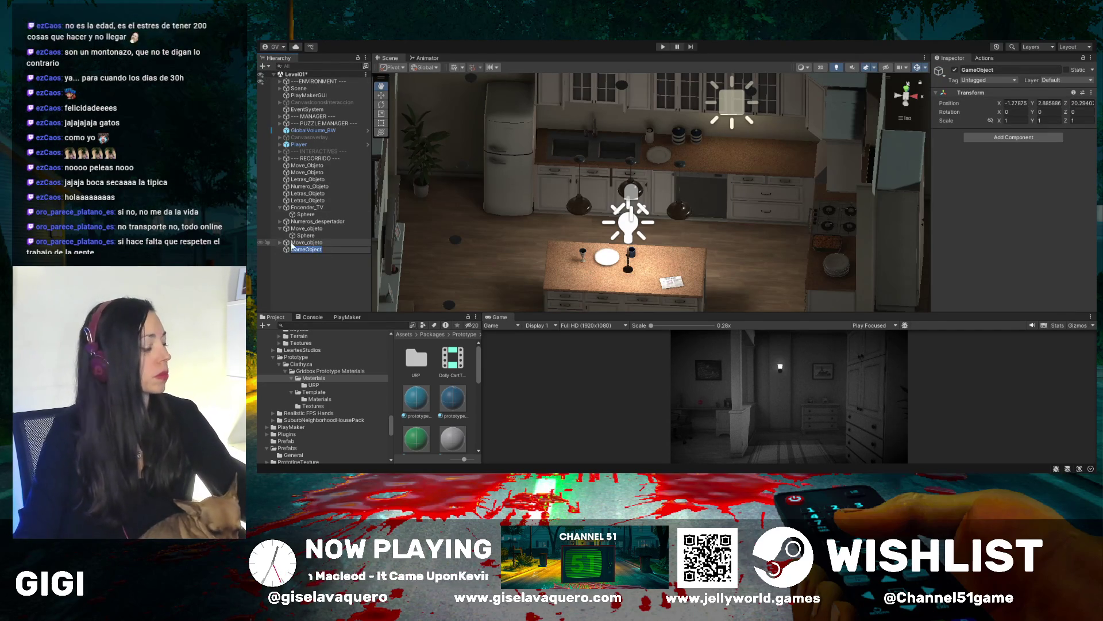
{"action": "type", "text": "Object"}
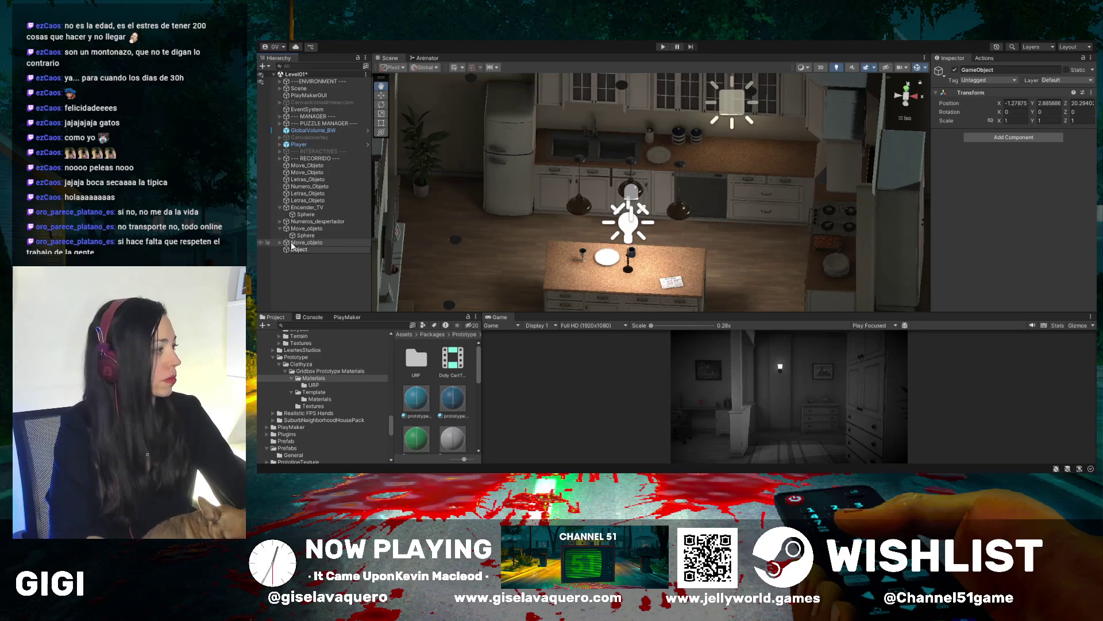
{"action": "key", "text": "Home"}
{"action": "type", "text": "Move_"}
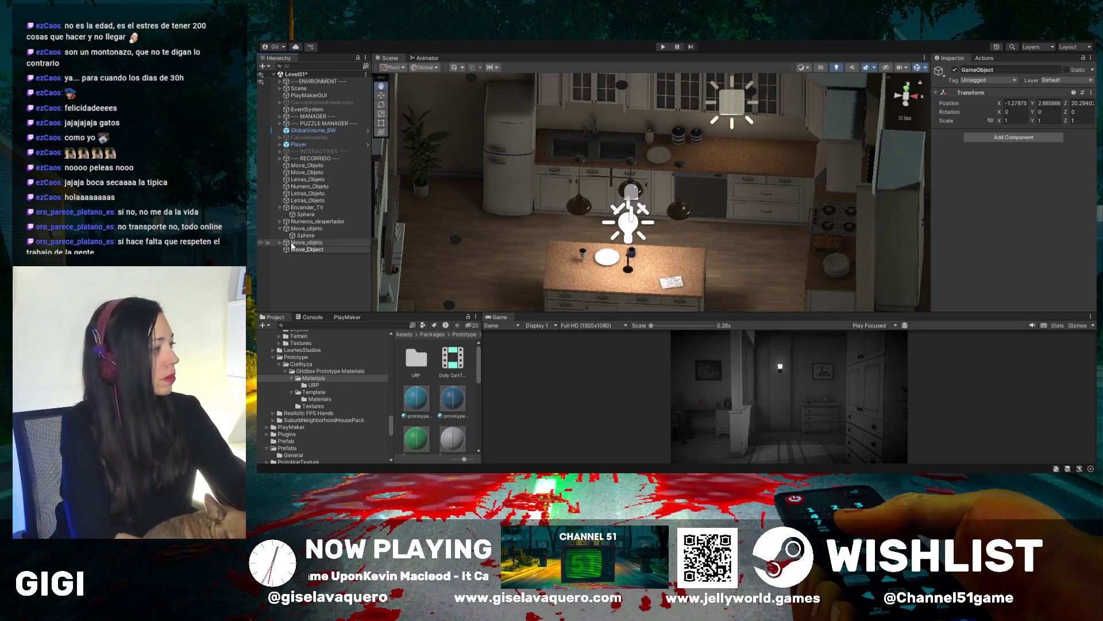
{"action": "key", "text": "Return"}
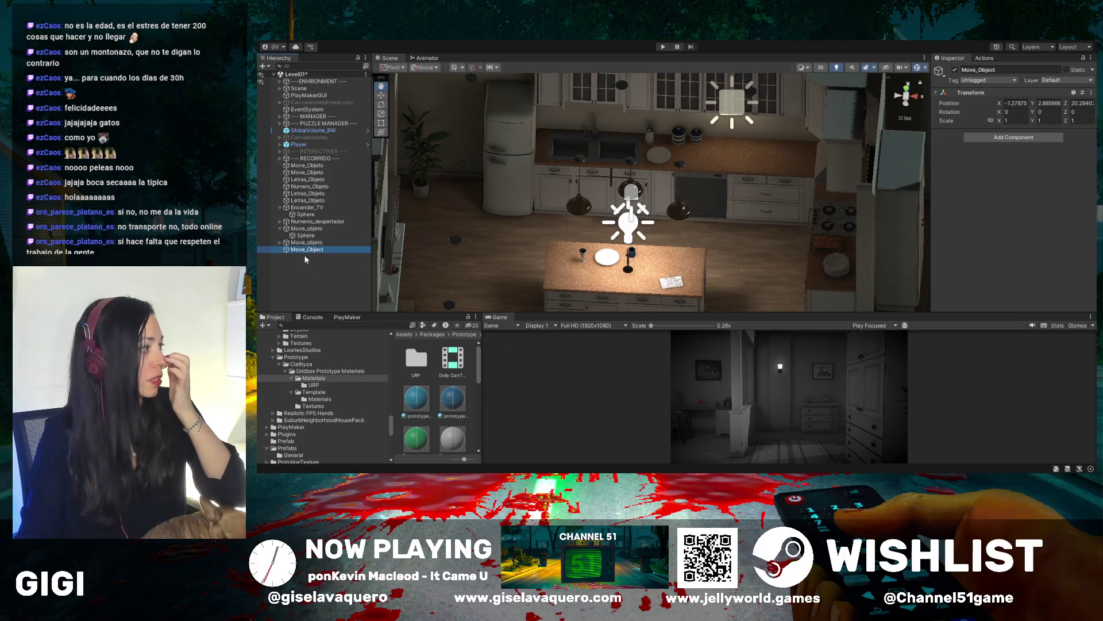
{"action": "key", "text": "w"}
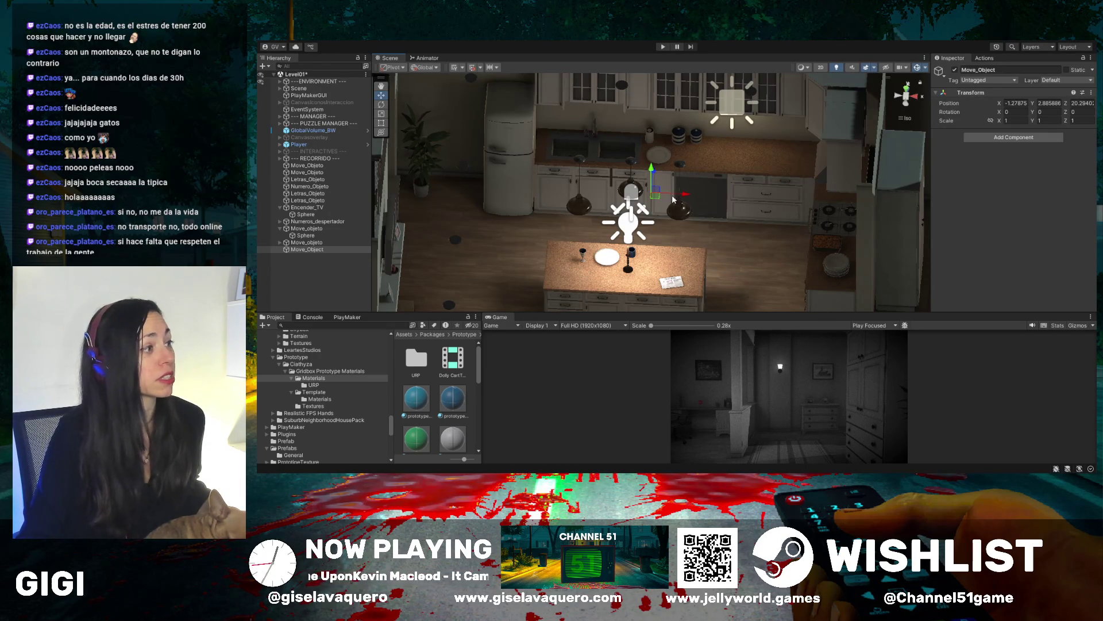
Select Move_Object over the kitchen counters and add a child Sphere under it
{"action": "mouse_move", "coordinate": [673, 199]}
{"action": "left_mouse_down"}
{"action": "mouse_move", "coordinate": [660, 181]}
{"action": "mouse_move", "coordinate": [701, 118]}
{"action": "mouse_move", "coordinate": [663, 241]}
{"action": "mouse_move", "coordinate": [667, 120]}
{"action": "mouse_move", "coordinate": [655, 187]}
{"action": "mouse_move", "coordinate": [706, 201]}
{"action": "mouse_move", "coordinate": [743, 183]}
{"action": "mouse_move", "coordinate": [731, 214]}
{"action": "left_mouse_up"}
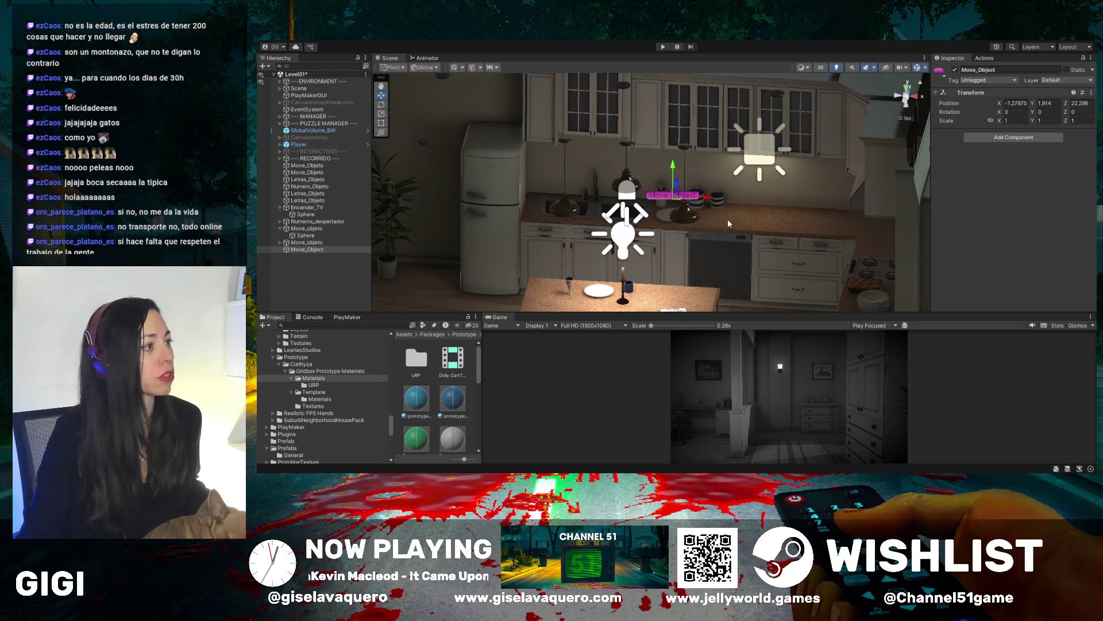
{"action": "mouse_move", "coordinate": [728, 223]}
{"action": "left_mouse_down"}
{"action": "mouse_move", "coordinate": [709, 239]}
{"action": "mouse_move", "coordinate": [715, 254]}
{"action": "mouse_move", "coordinate": [704, 183]}
{"action": "mouse_move", "coordinate": [712, 142]}
{"action": "mouse_move", "coordinate": [752, 196]}
{"action": "mouse_move", "coordinate": [729, 250]}
{"action": "mouse_move", "coordinate": [755, 296]}
{"action": "mouse_move", "coordinate": [741, 290]}
{"action": "left_mouse_up"}
{"action": "left_click", "coordinate": [313, 251]}
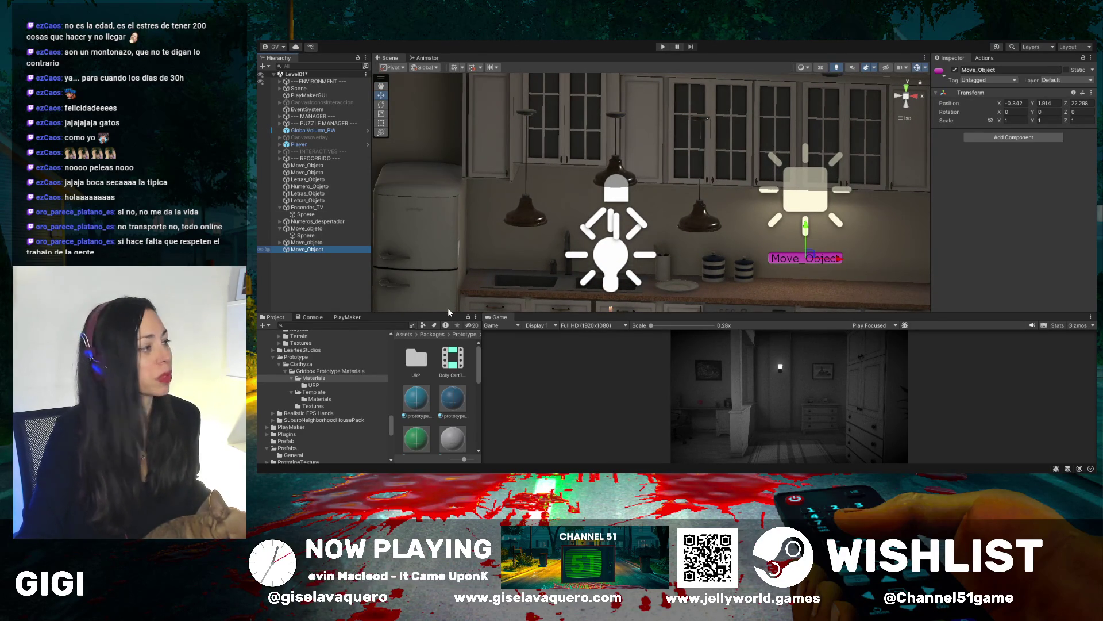
{"action": "key", "text": "ctrl+shift+v"}
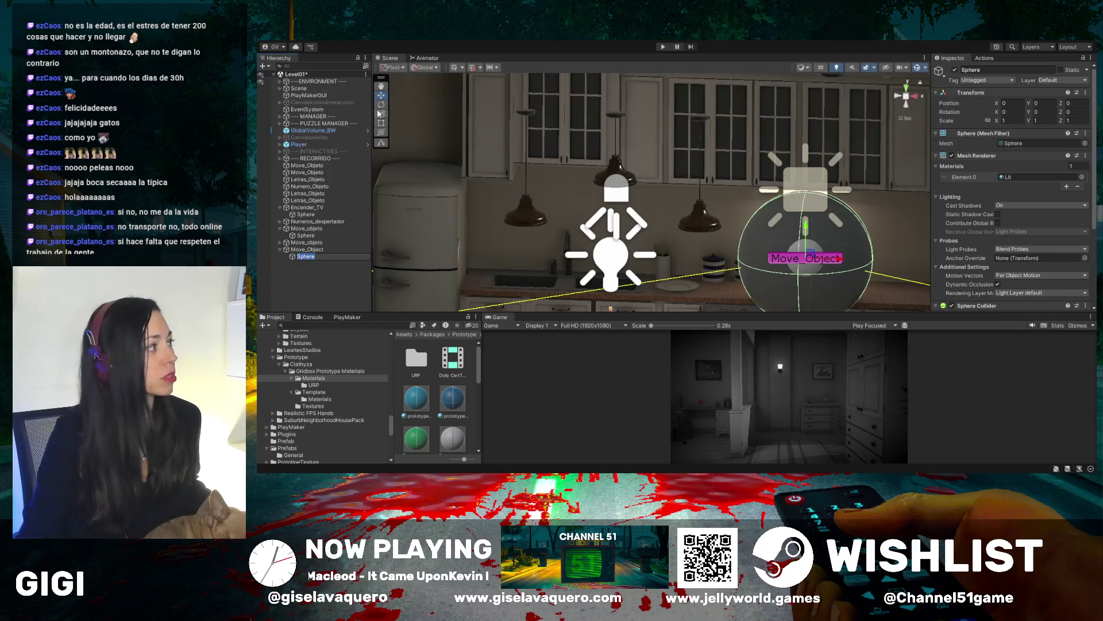
Shrink the sphere to 0.18683 scale with the Scale tool
{"action": "left_click", "coordinate": [381, 114]}
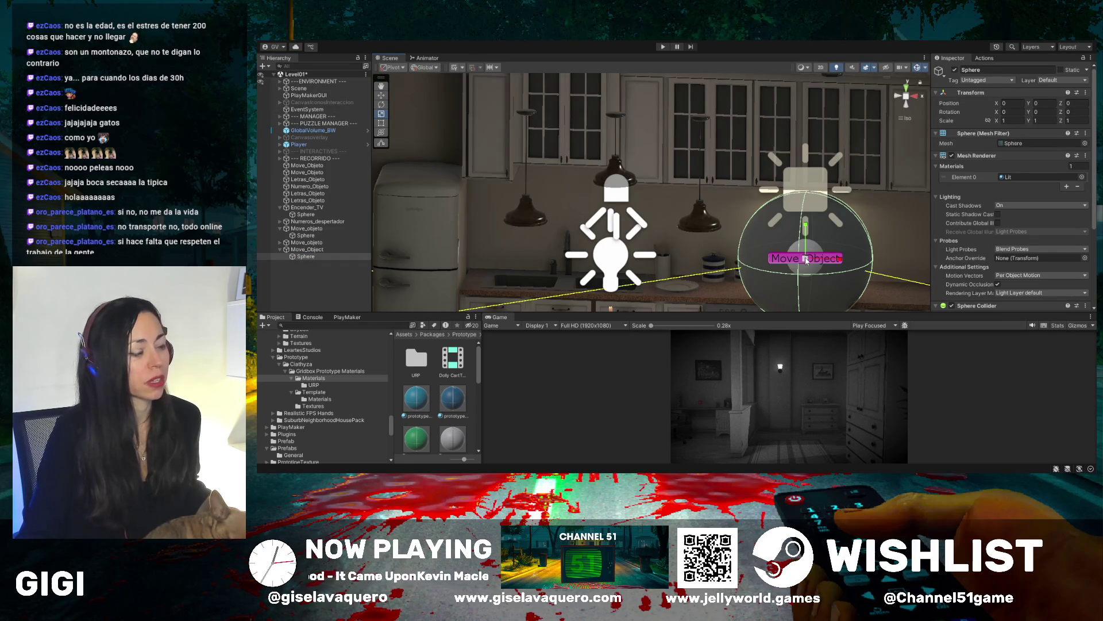
{"action": "left_click_drag", "start_coordinate": [806, 259], "coordinate": [791, 285]}
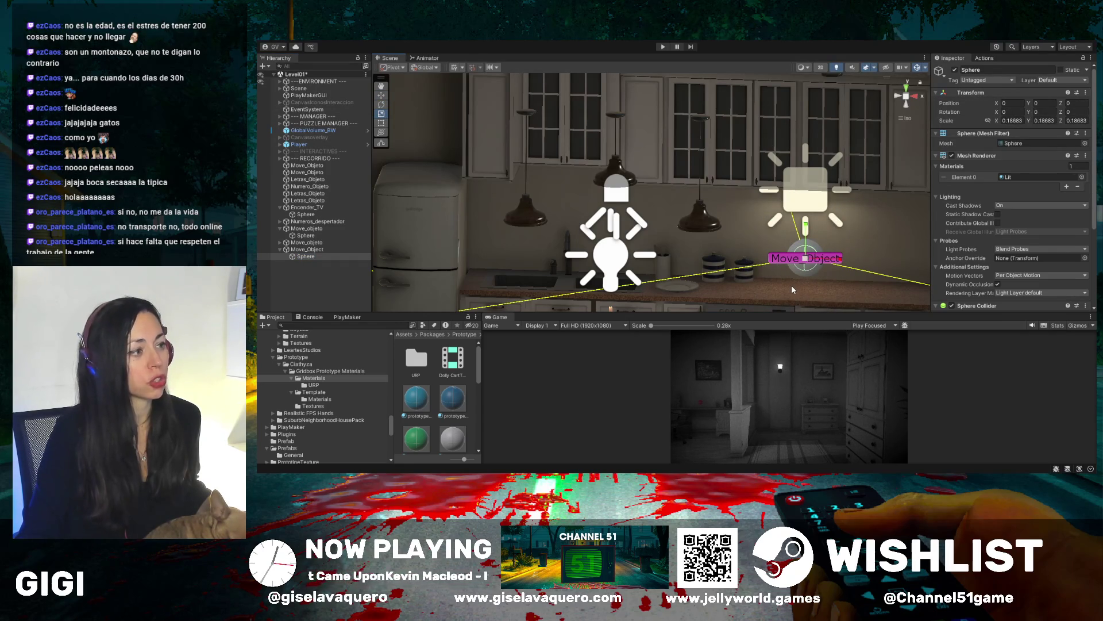
{"action": "left_click_drag", "start_coordinate": [478, 362], "coordinate": [475, 431]}
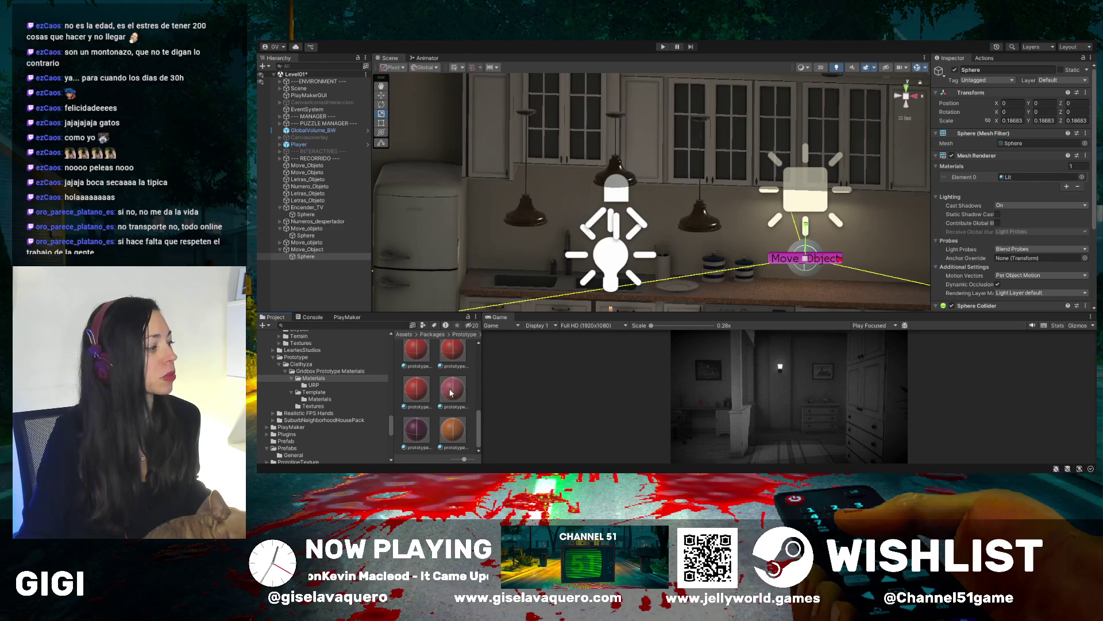
Apply the prototype_512x512_pink material to the sphere and deselect it
{"action": "mouse_move", "coordinate": [451, 393]}
{"action": "left_mouse_down"}
{"action": "mouse_move", "coordinate": [798, 282]}
{"action": "mouse_move", "coordinate": [799, 259]}
{"action": "mouse_move", "coordinate": [807, 268]}
{"action": "left_mouse_up"}
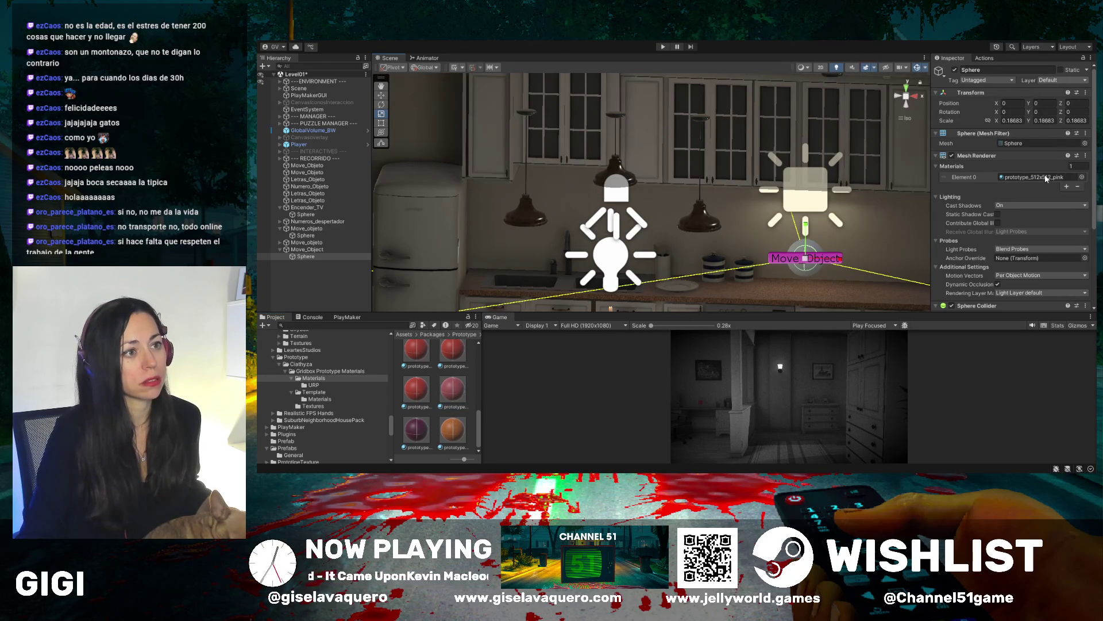
{"action": "scroll", "coordinate": [871, 216], "scroll_direction": "down", "scroll_amount": 2}
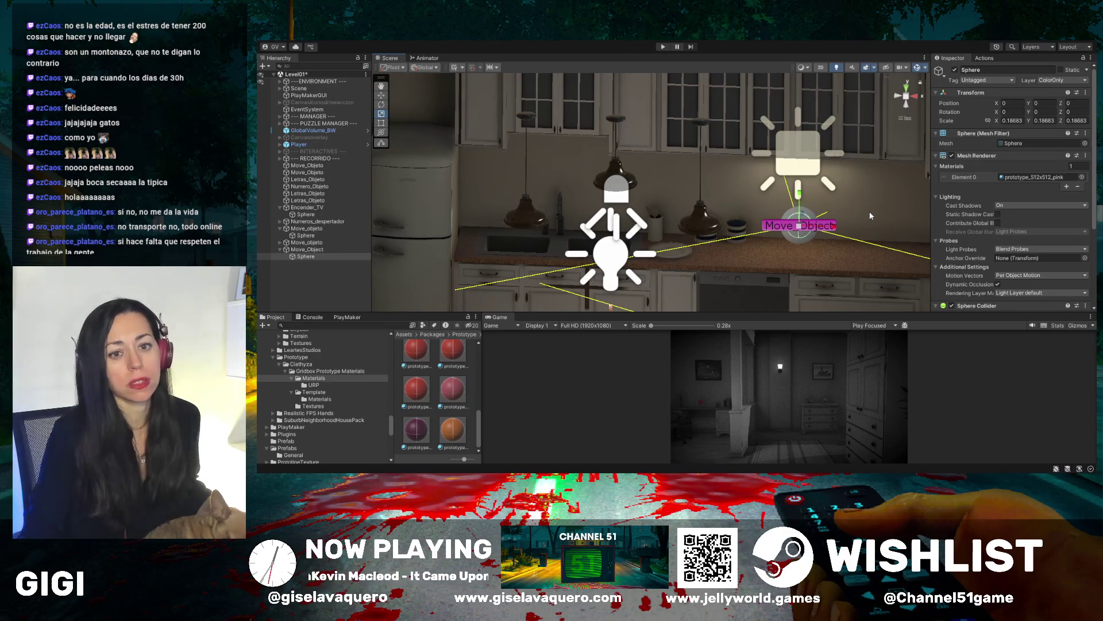
{"action": "mouse_move", "coordinate": [870, 212]}
{"action": "left_mouse_down"}
{"action": "mouse_move", "coordinate": [826, 242]}
{"action": "mouse_move", "coordinate": [800, 237]}
{"action": "mouse_move", "coordinate": [805, 253]}
{"action": "mouse_move", "coordinate": [813, 226]}
{"action": "mouse_move", "coordinate": [797, 209]}
{"action": "mouse_move", "coordinate": [739, 211]}
{"action": "mouse_move", "coordinate": [723, 225]}
{"action": "left_mouse_up"}
{"action": "left_click", "coordinate": [835, 201]}
{"action": "scroll", "coordinate": [722, 220], "scroll_direction": "up", "scroll_amount": 3}
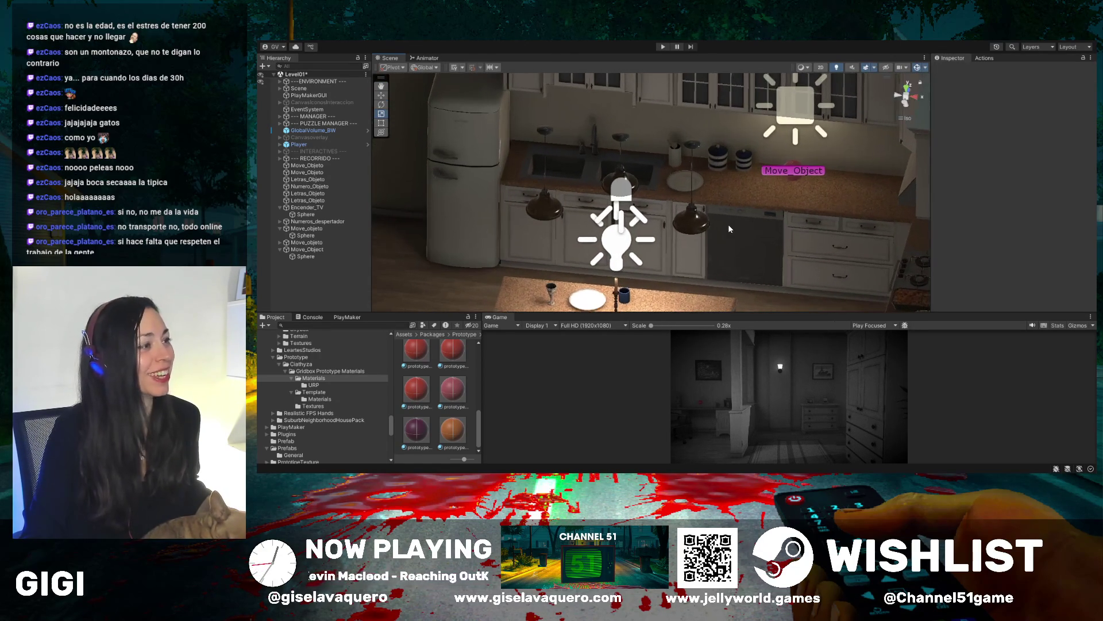
{"action": "left_click_drag", "start_coordinate": [650, 192], "coordinate": [679, 243]}
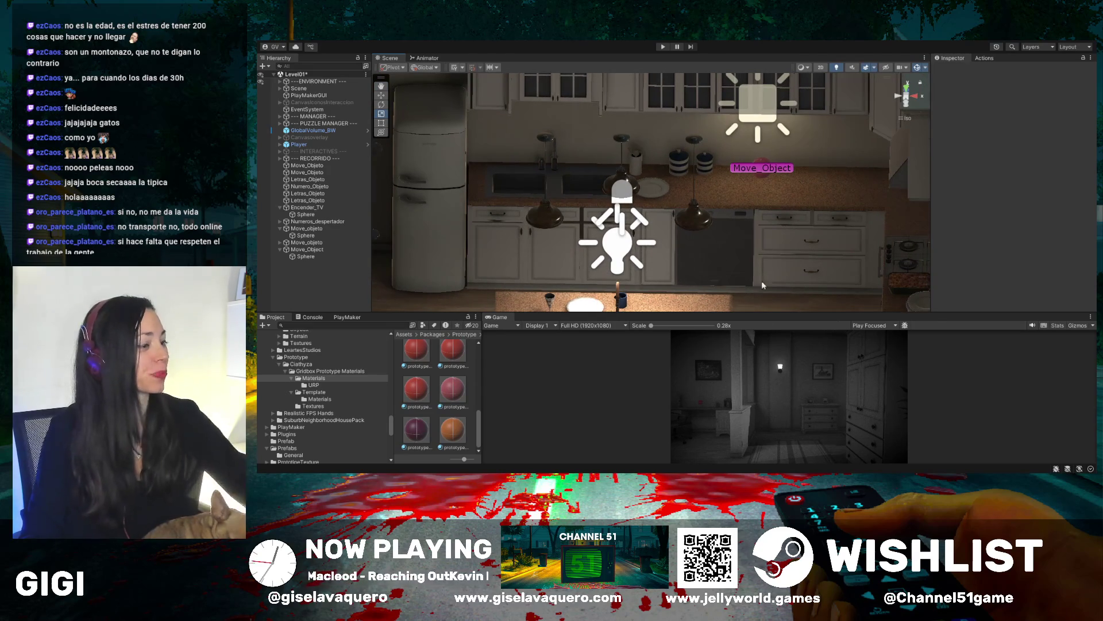
{"action": "left_click_drag", "start_coordinate": [763, 313], "coordinate": [675, 71]}
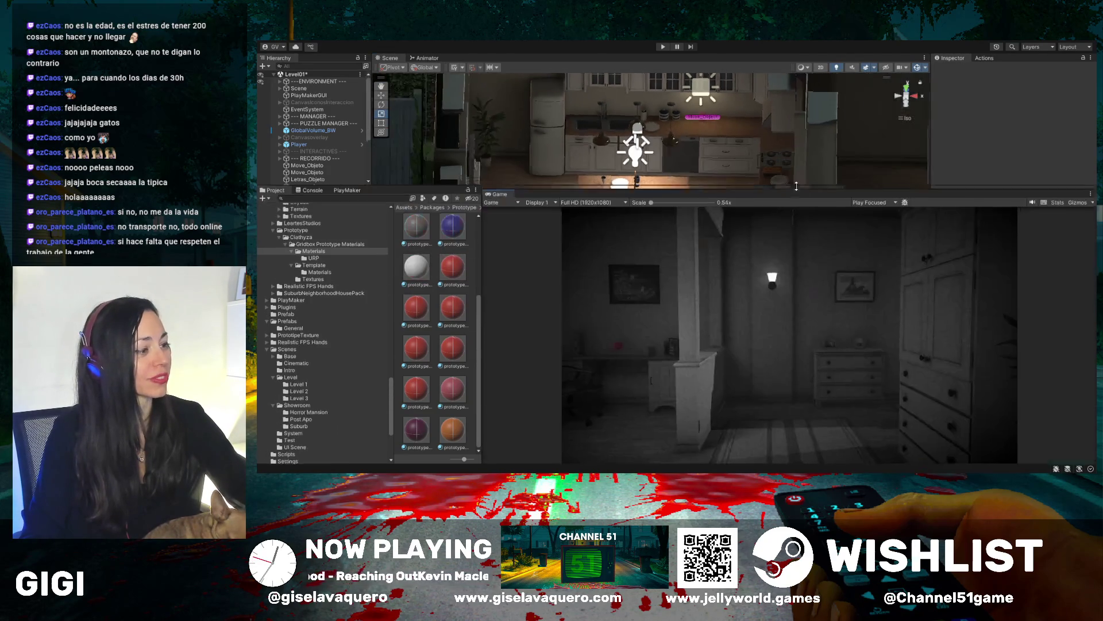
{"action": "left_click", "coordinate": [664, 47]}
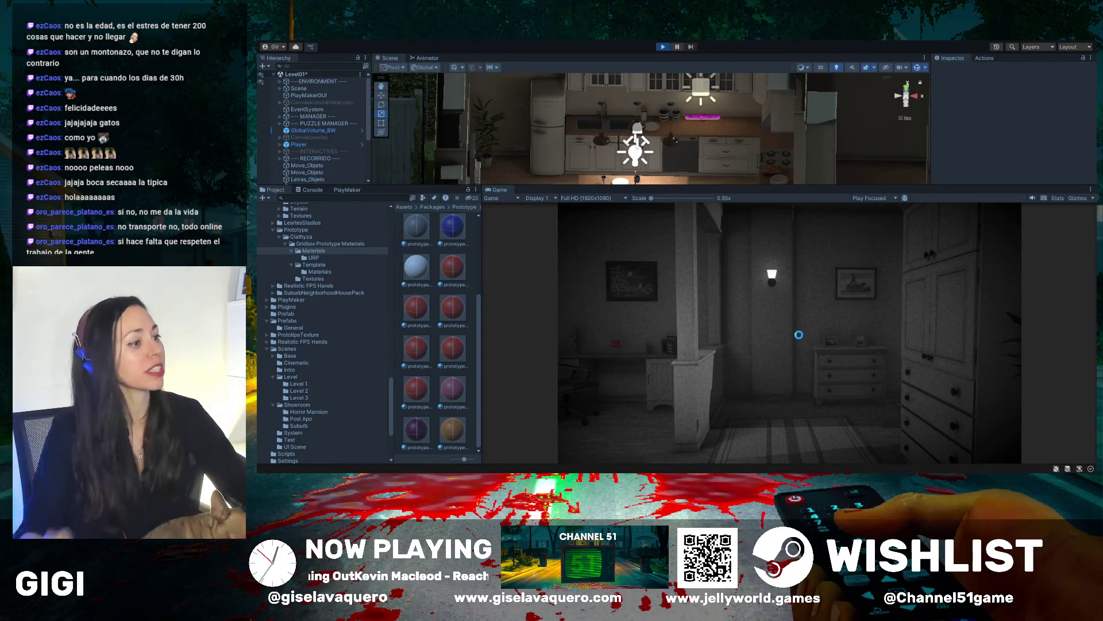
{"action": "left_click", "coordinate": [664, 47]}
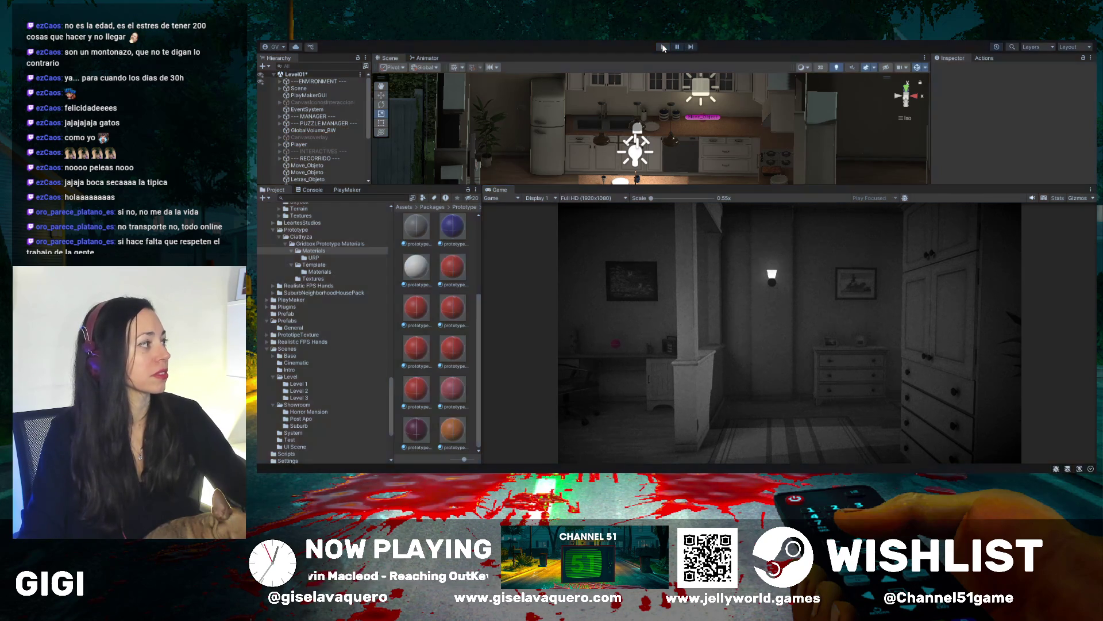
Select the Player and orbit to a top-down view of the house
{"action": "left_click_drag", "start_coordinate": [649, 185], "coordinate": [649, 311]}
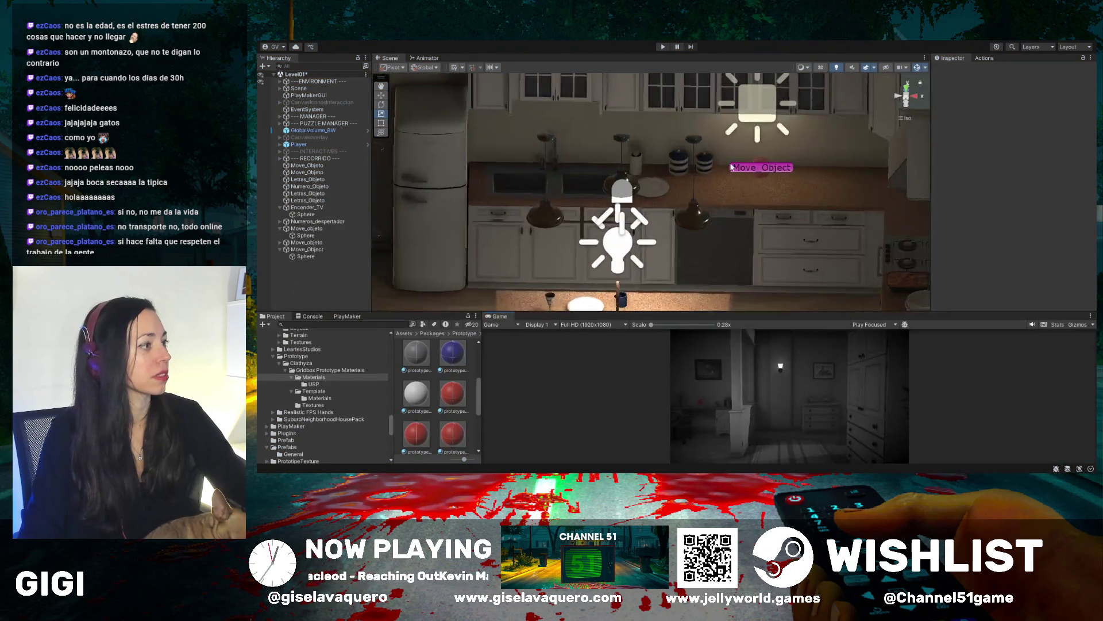
{"action": "scroll", "coordinate": [687, 222], "scroll_direction": "down", "scroll_amount": 10}
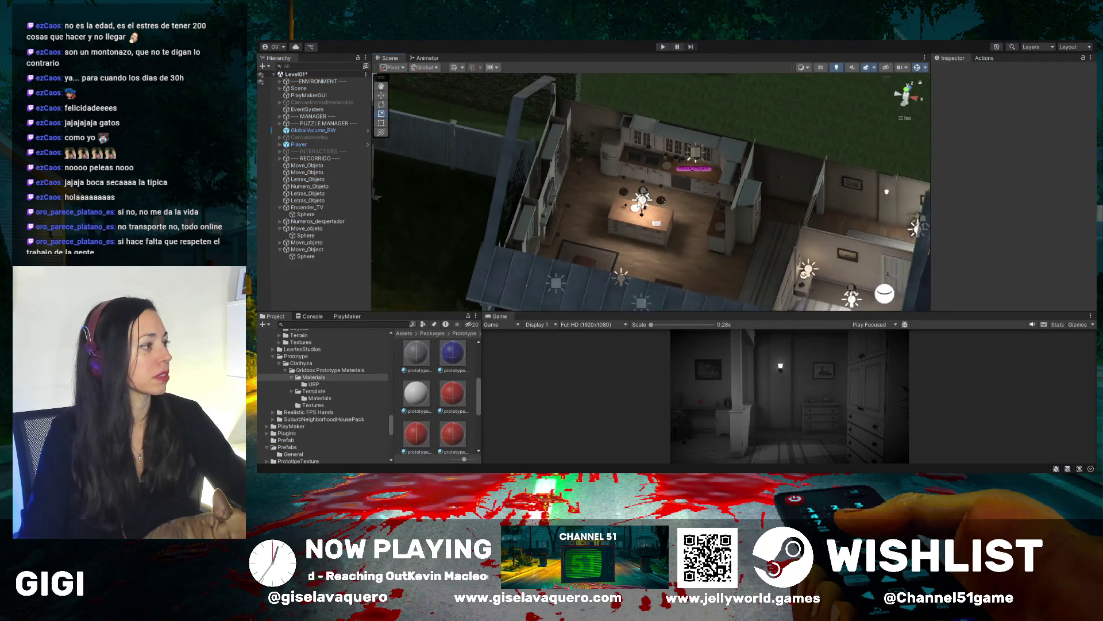
{"action": "scroll", "coordinate": [635, 229], "scroll_direction": "down", "scroll_amount": 5}
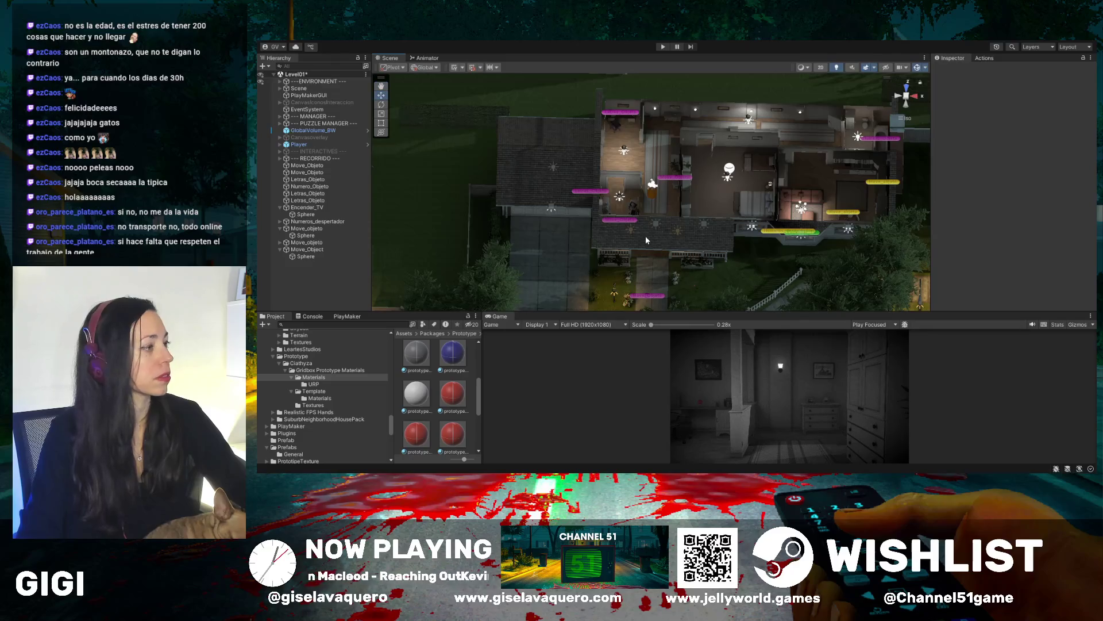
{"action": "left_click", "coordinate": [654, 196]}
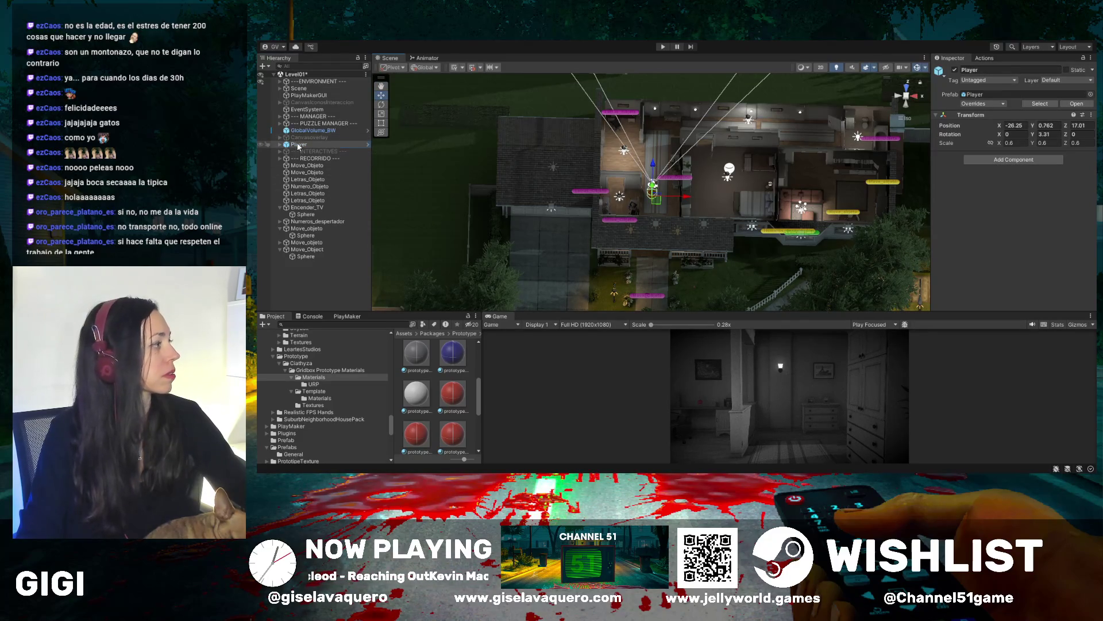
{"action": "left_click_drag", "start_coordinate": [878, 224], "coordinate": [717, 156]}
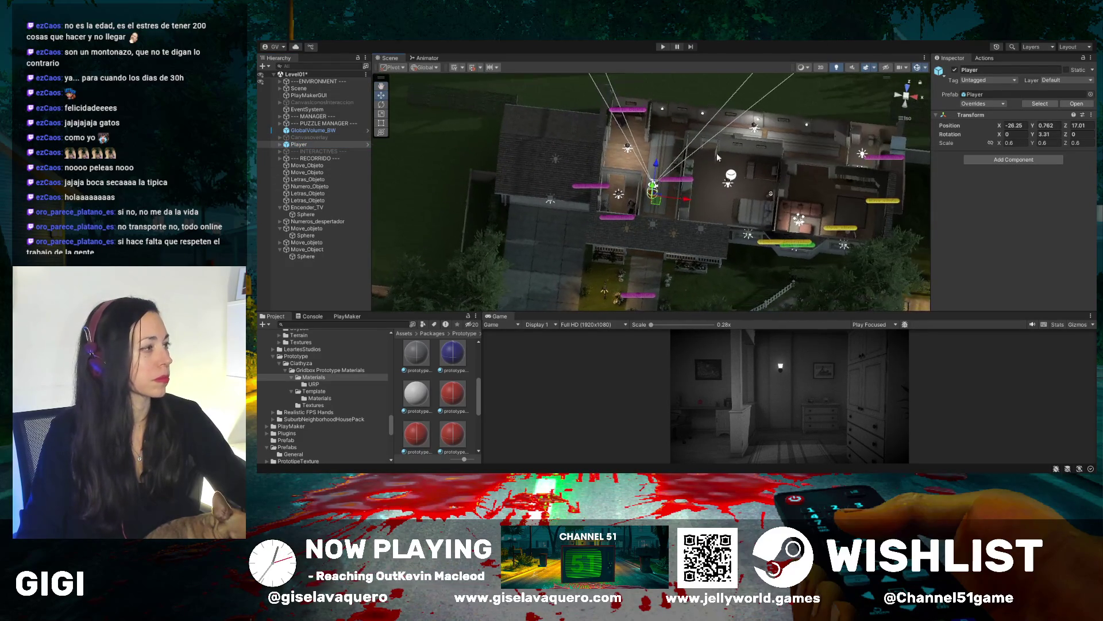
{"action": "mouse_move", "coordinate": [632, 230]}
{"action": "left_mouse_down"}
{"action": "mouse_move", "coordinate": [431, 172]}
{"action": "mouse_move", "coordinate": [402, 150]}
{"action": "left_mouse_up"}
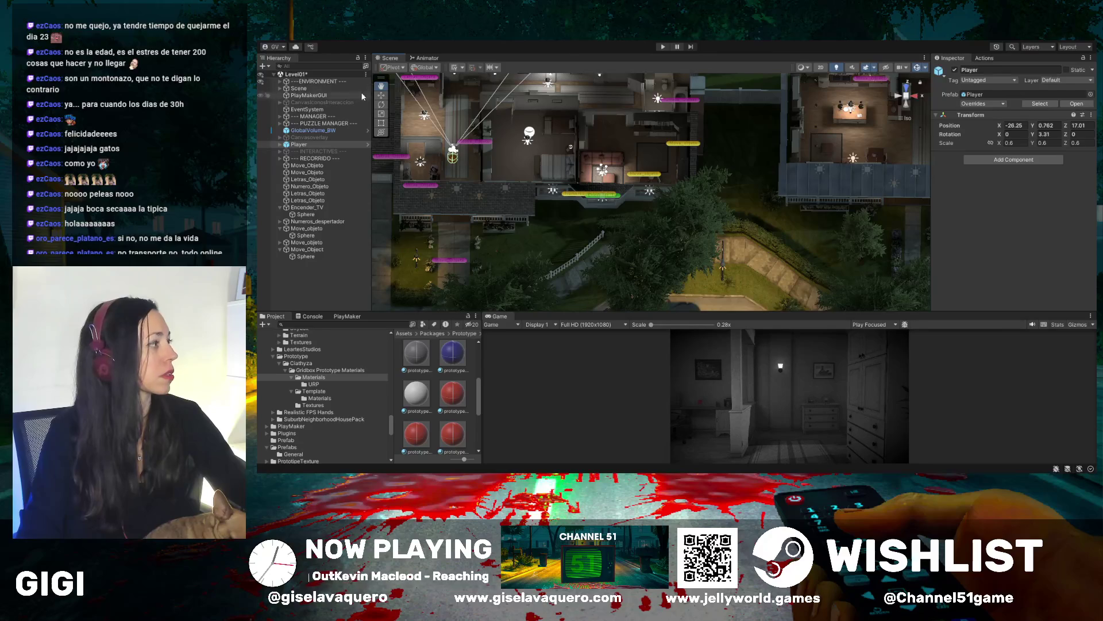
Move the Player into the kitchen at X -1 and start Play mode
{"action": "mouse_move", "coordinate": [486, 163]}
{"action": "left_mouse_down"}
{"action": "mouse_move", "coordinate": [859, 154]}
{"action": "mouse_move", "coordinate": [860, 122]}
{"action": "left_mouse_up"}
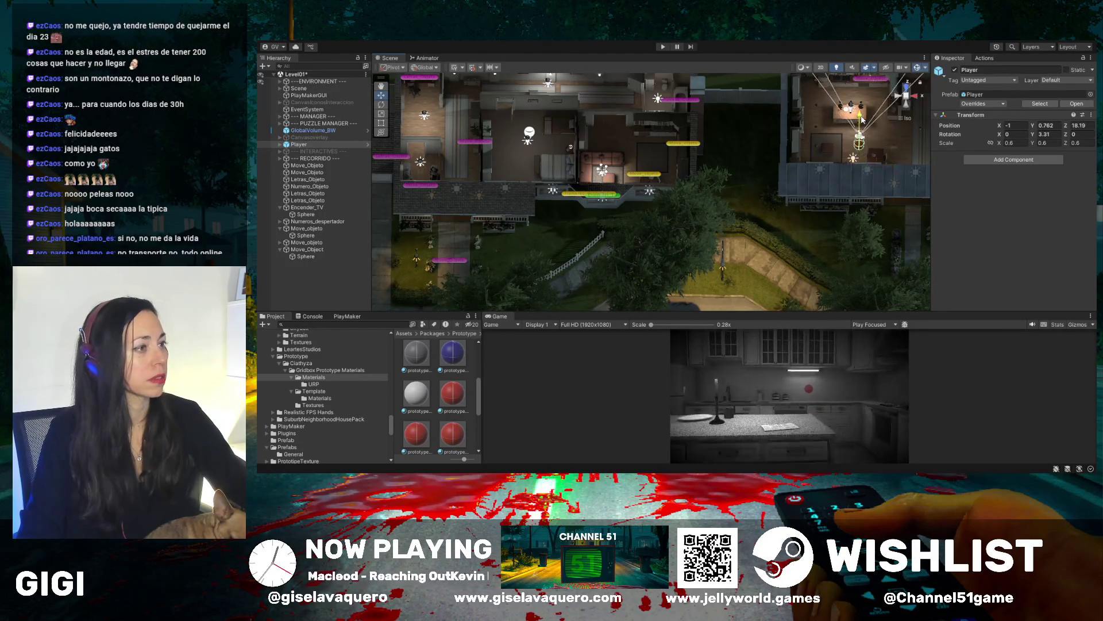
{"action": "double_click", "coordinate": [298, 144]}
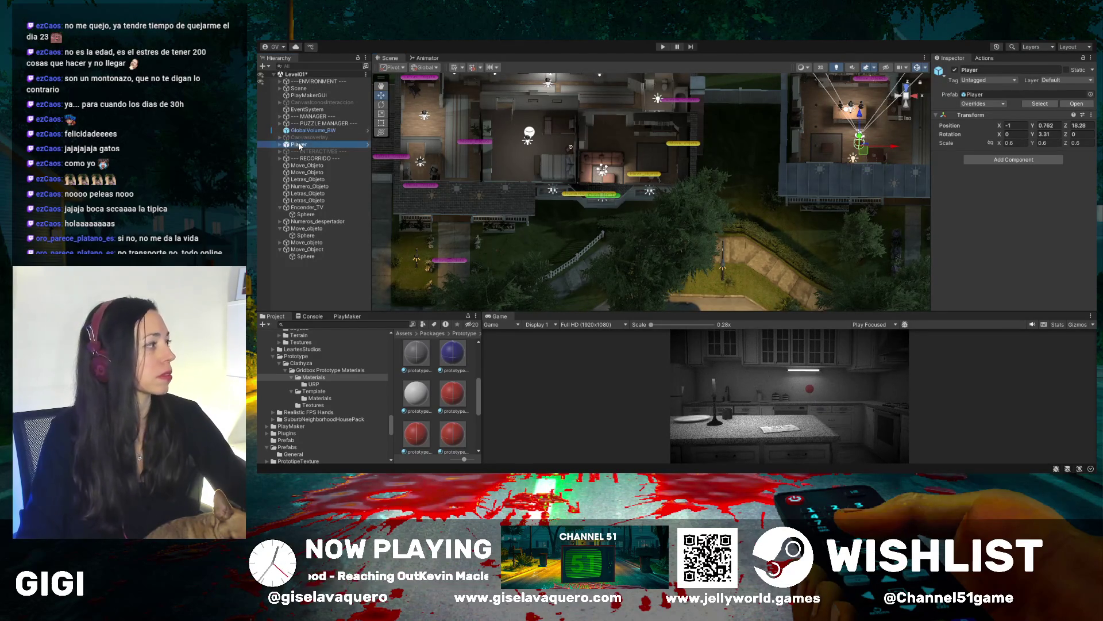
{"action": "left_click_drag", "start_coordinate": [531, 188], "coordinate": [700, 132]}
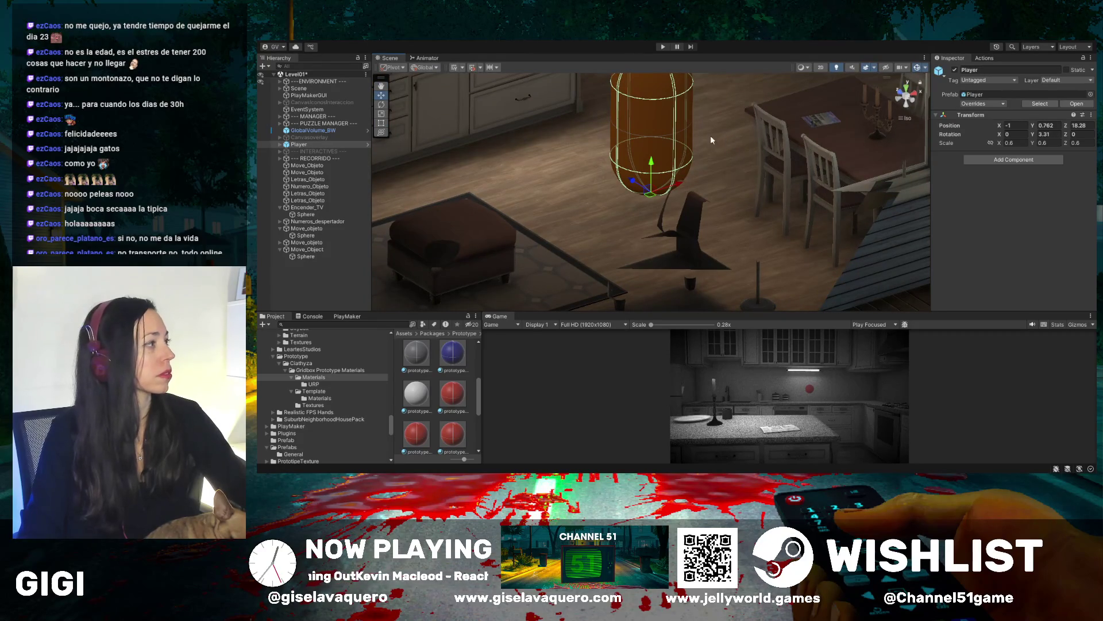
{"action": "left_click", "coordinate": [381, 86]}
{"action": "left_click_drag", "start_coordinate": [517, 144], "coordinate": [592, 236]}
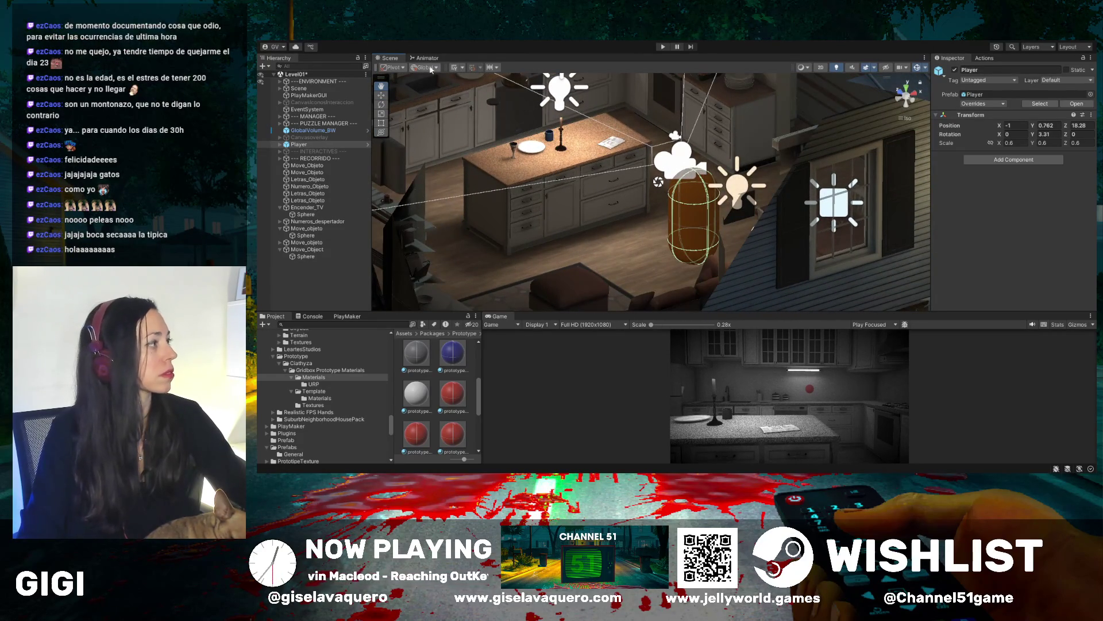
{"action": "left_click", "coordinate": [662, 47]}
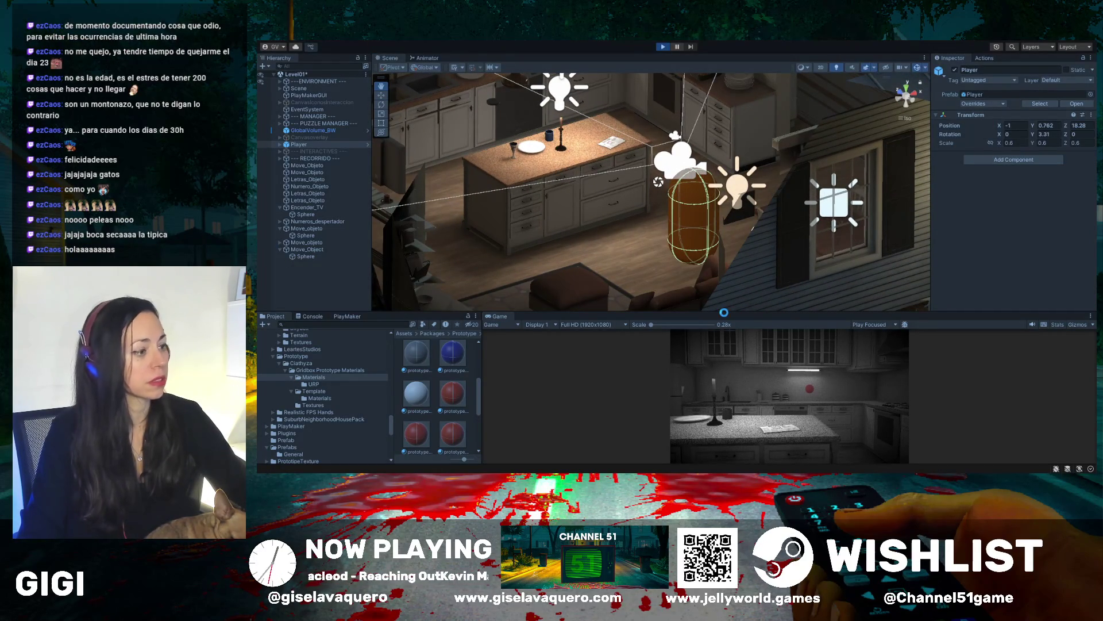
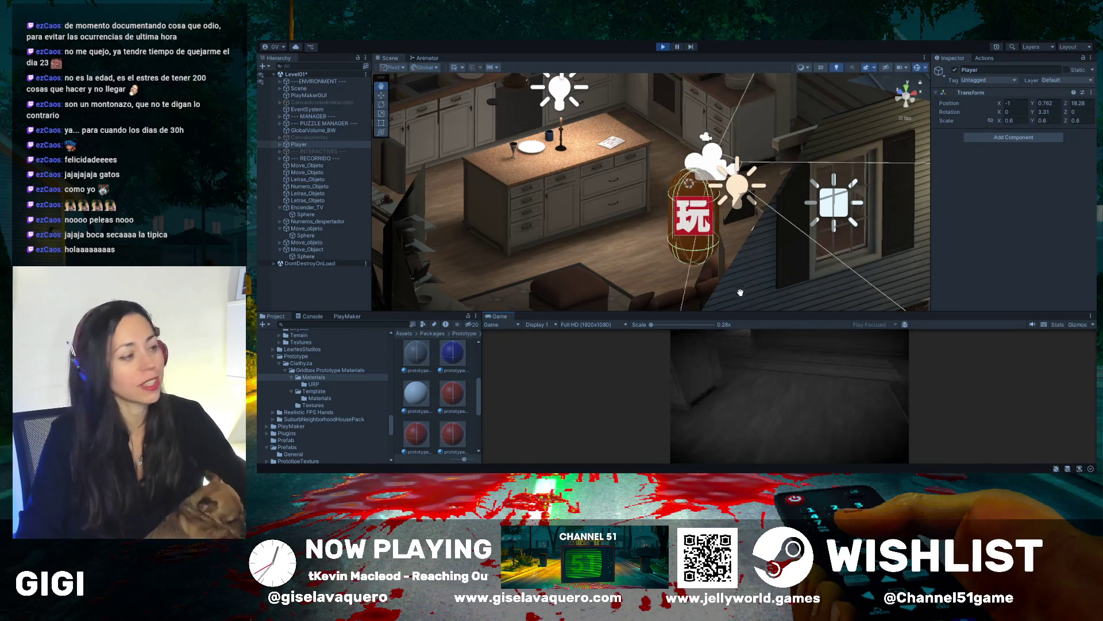
Enlarge the Game view and walk from the kitchen through the living room and hallway and back
{"action": "left_click_drag", "start_coordinate": [772, 313], "coordinate": [770, 197]}
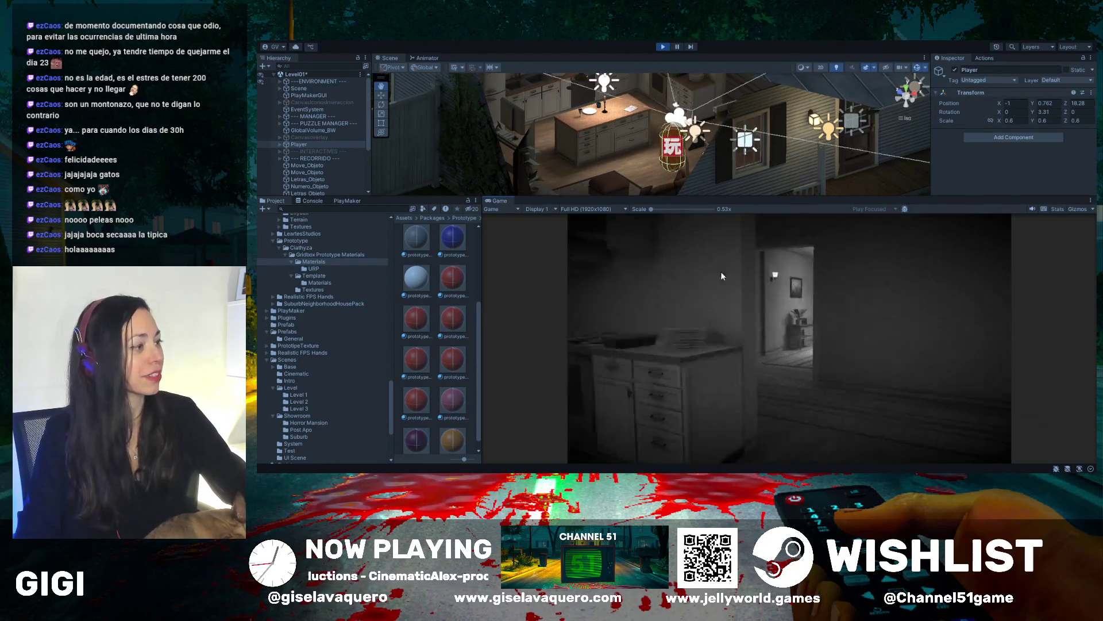
{"action": "key", "text": "w"}
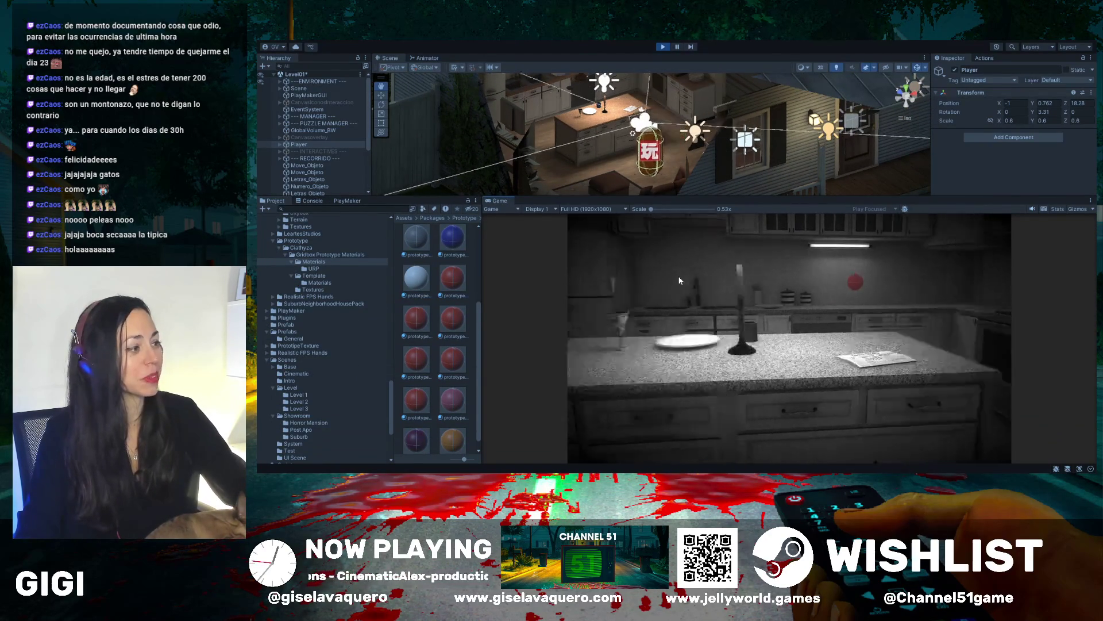
{"action": "key", "text": "w"}
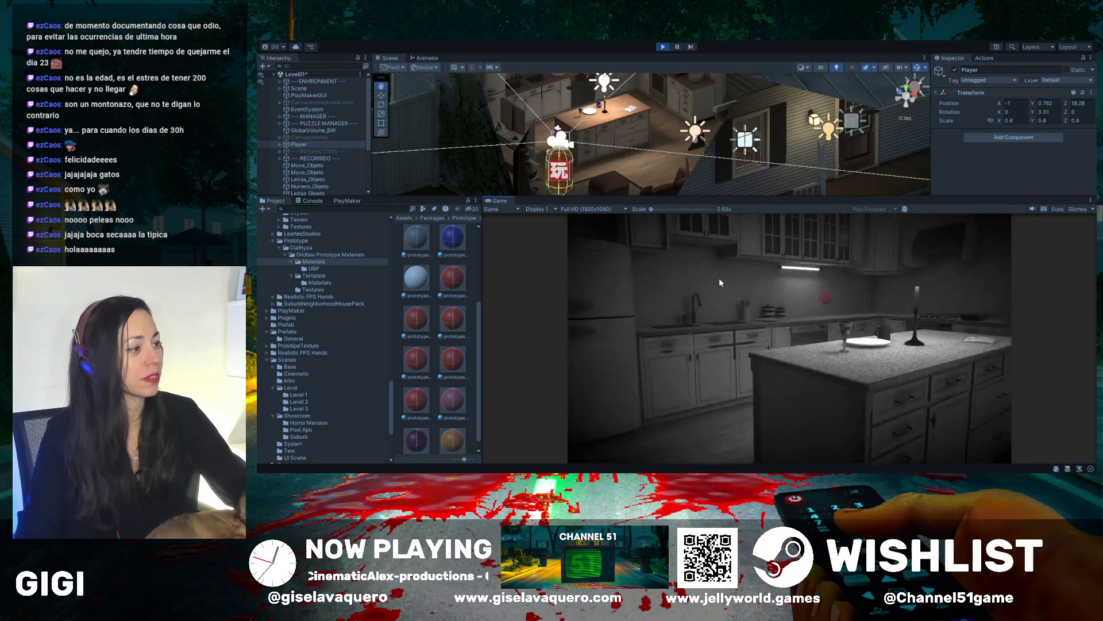
{"action": "key", "text": "w"}
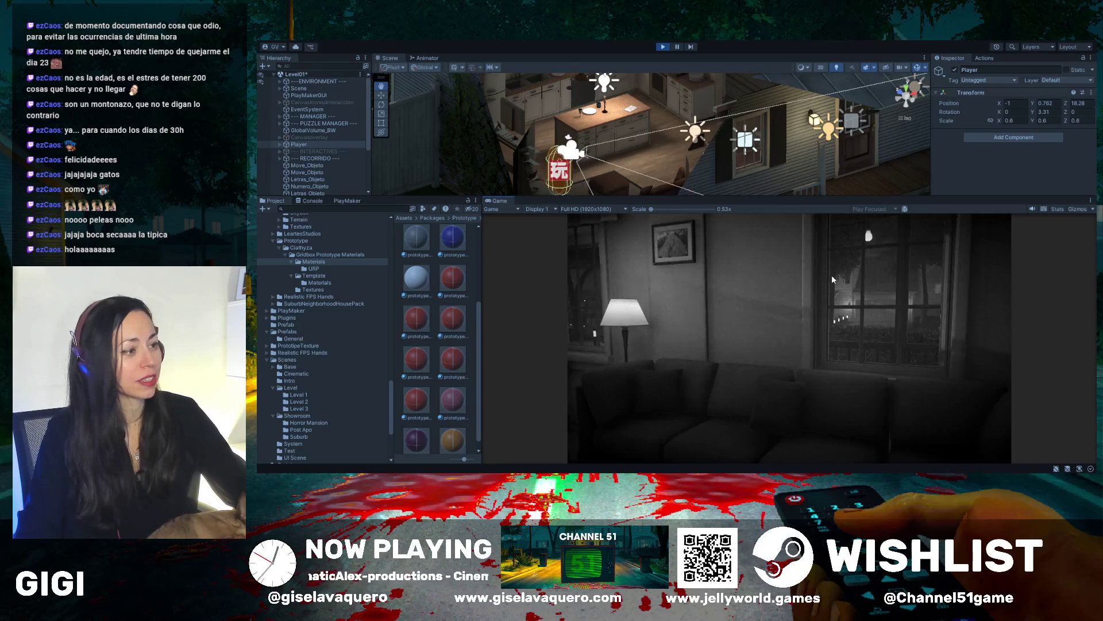
{"action": "key", "text": "w"}
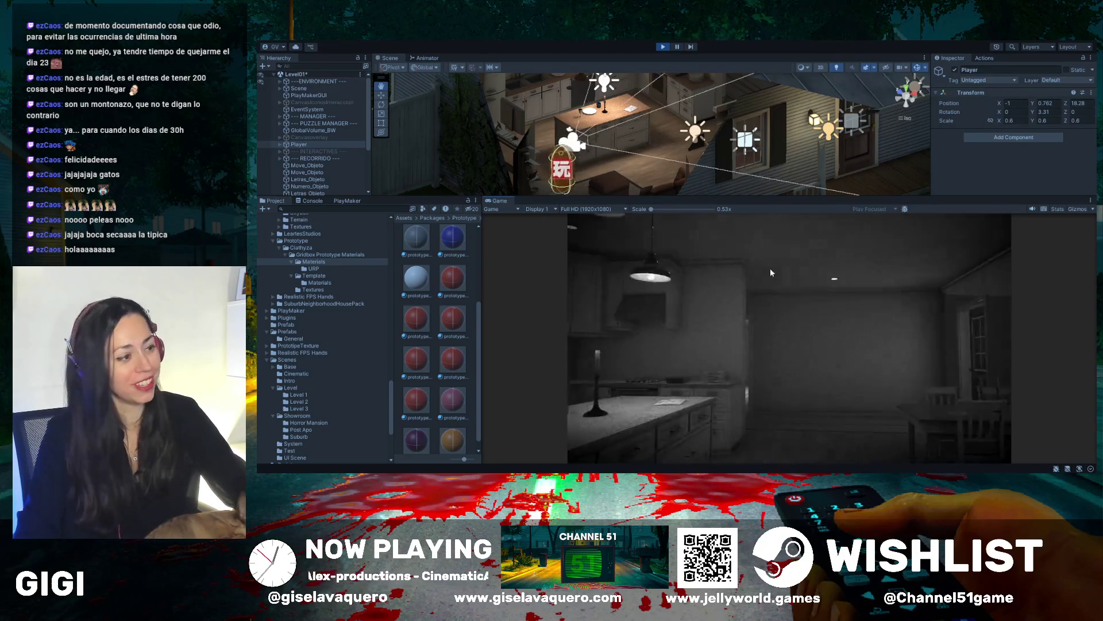
{"action": "key", "text": "w"}
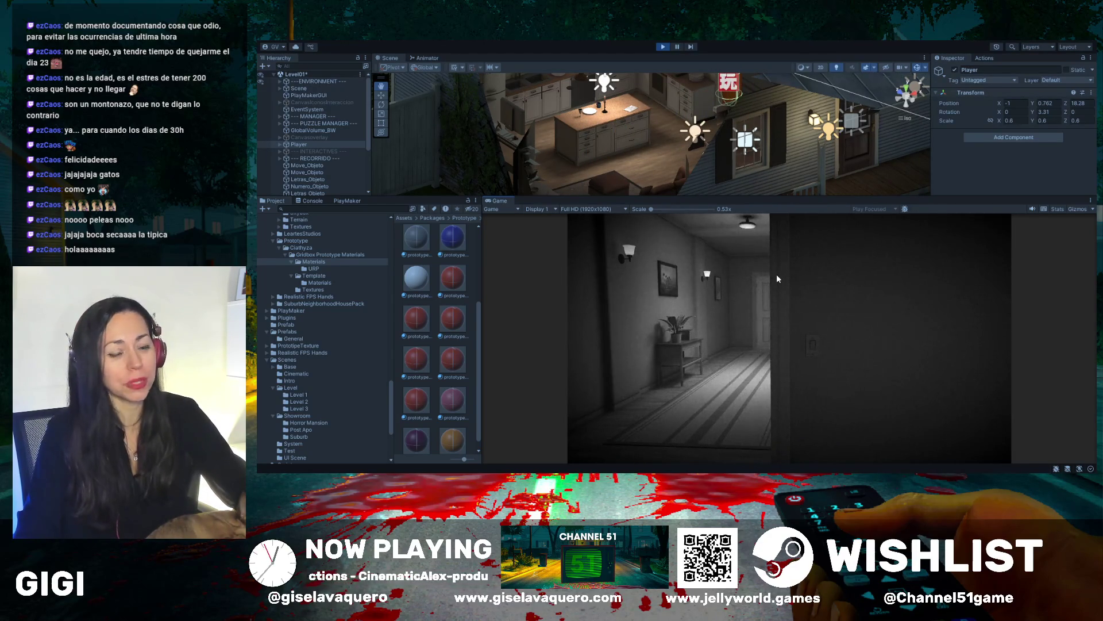
{"action": "key", "text": "w"}
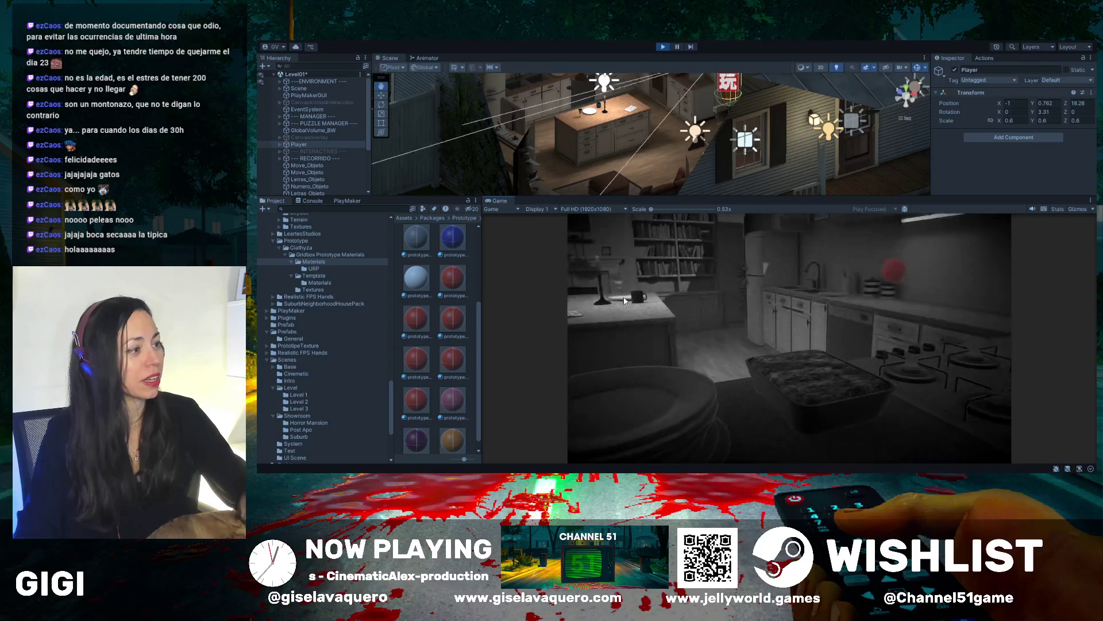
{"action": "key", "text": "w"}
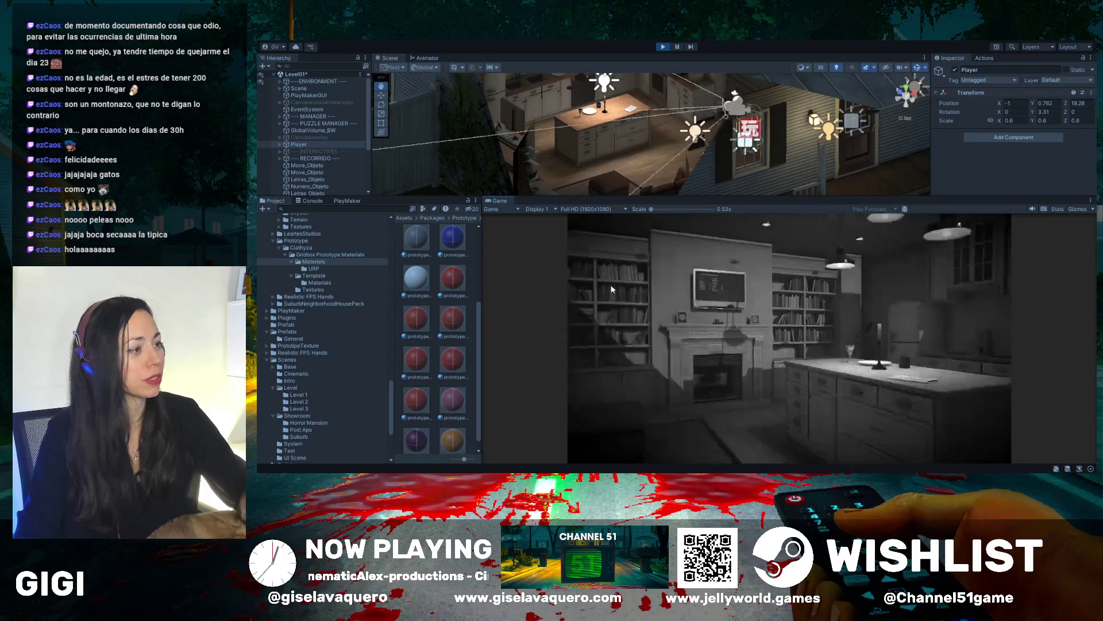
{"action": "key", "text": "w"}
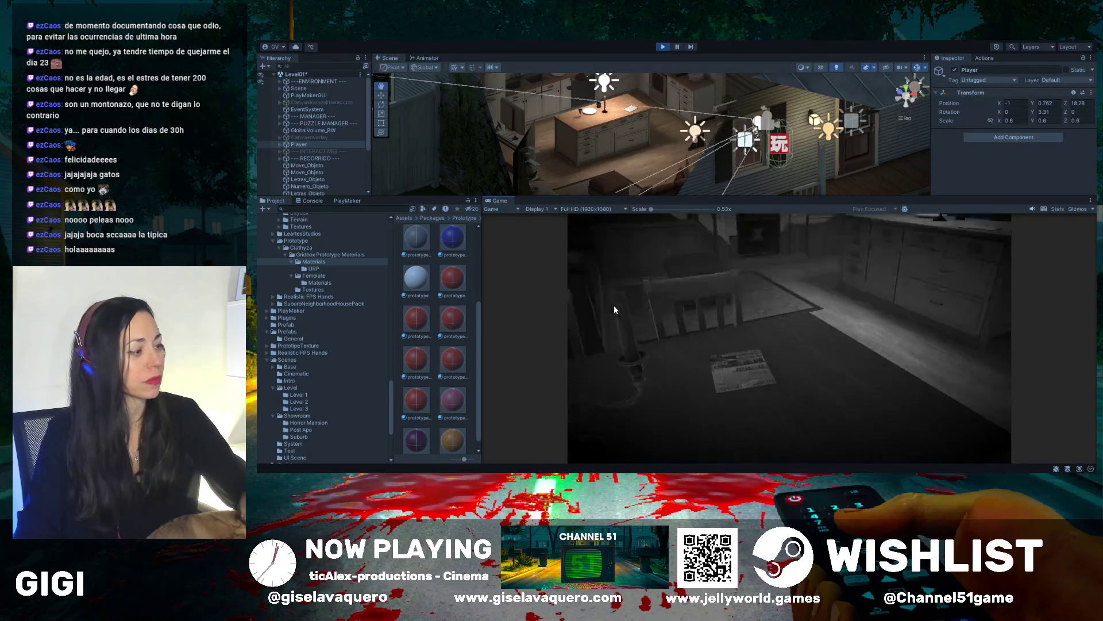
{"action": "key", "text": "w"}
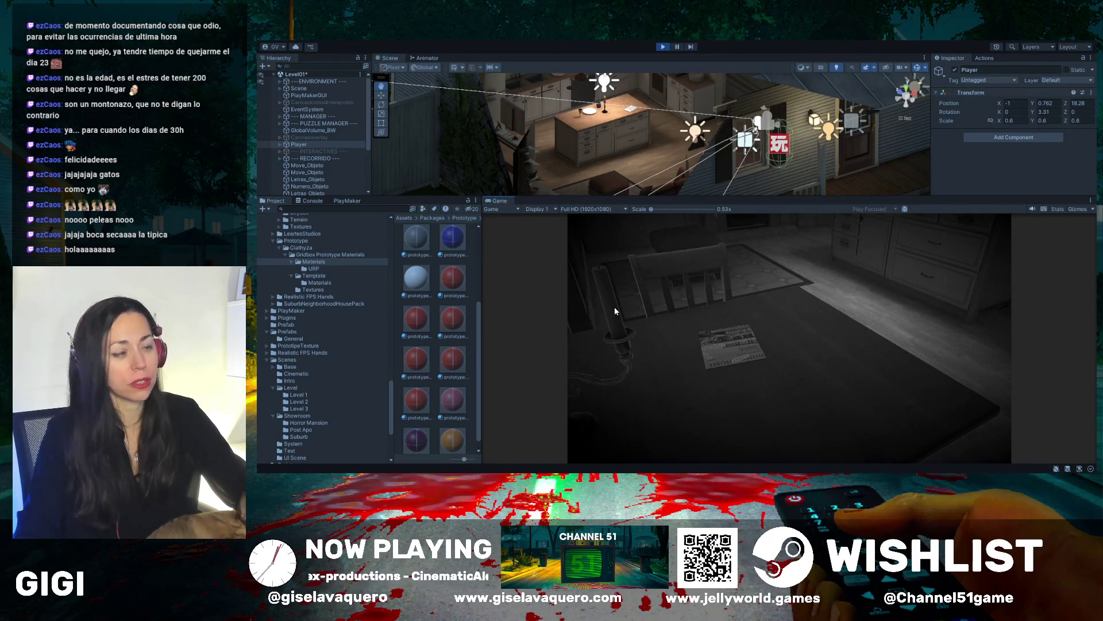
{"action": "key", "text": "w"}
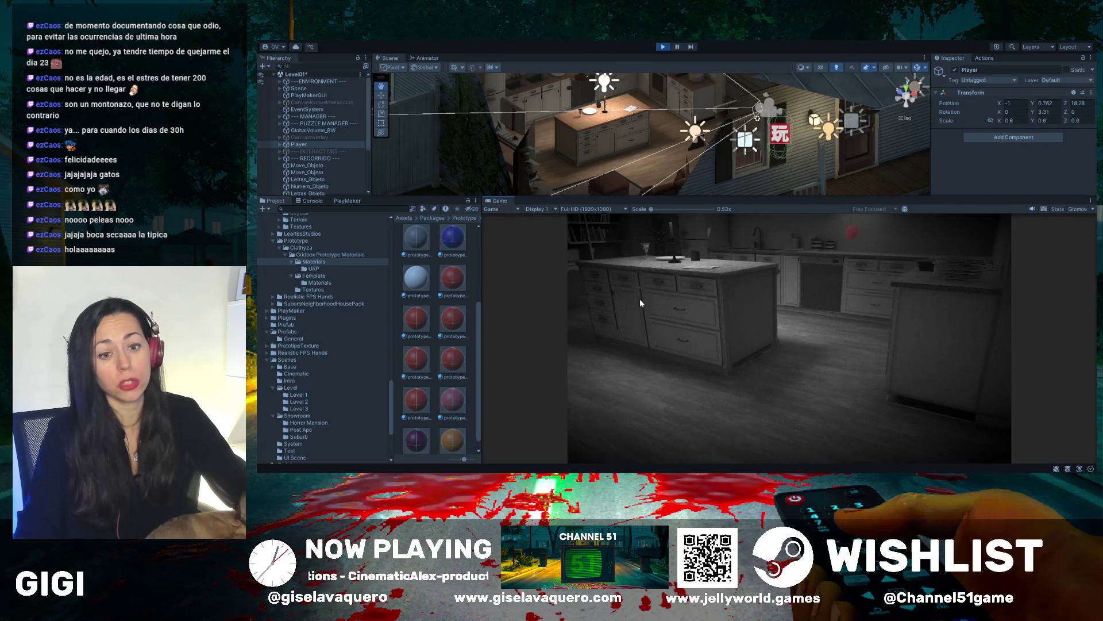
Approach the fireplace and TV, then turn around the kitchen counter and dining area
{"action": "key", "text": "w"}
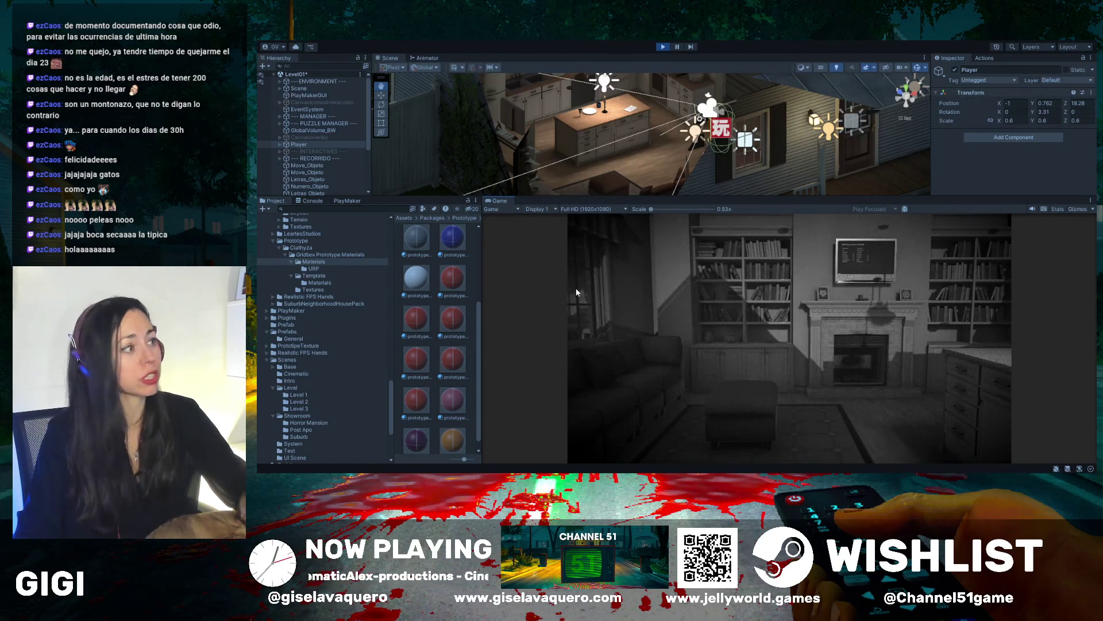
{"action": "key", "text": "w"}
{"action": "key", "text": "s"}
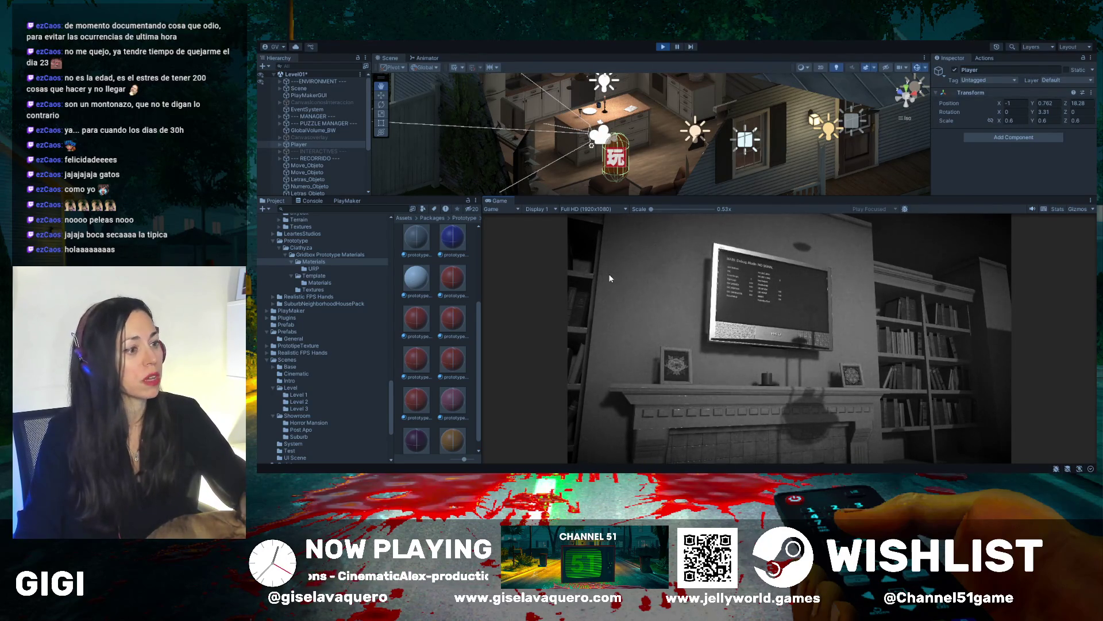
{"action": "key", "text": "d"}
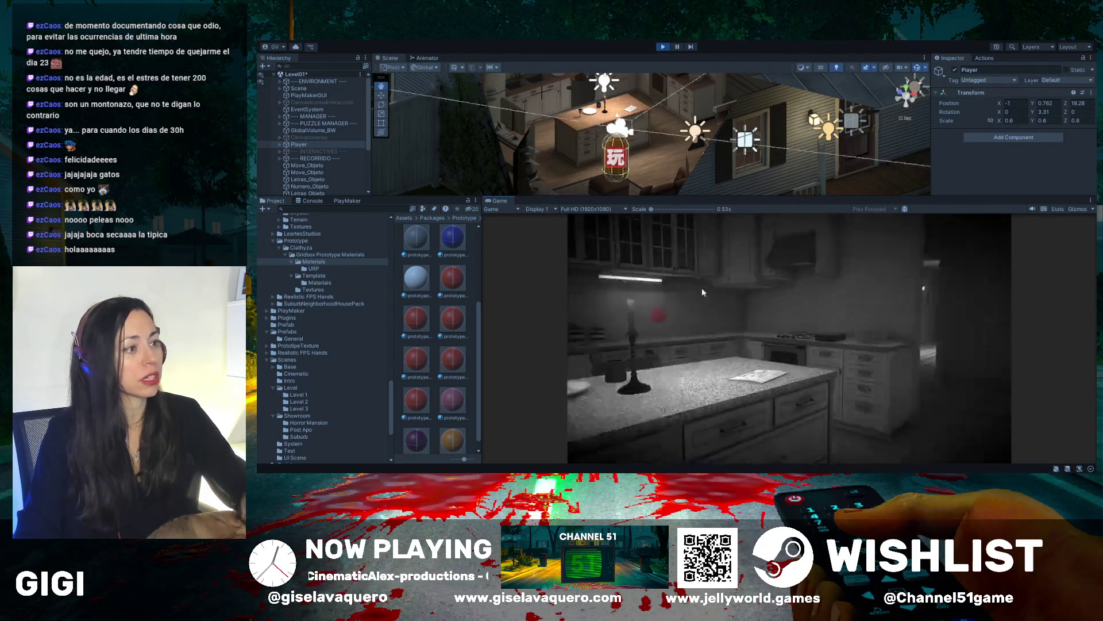
{"action": "key", "text": "d"}
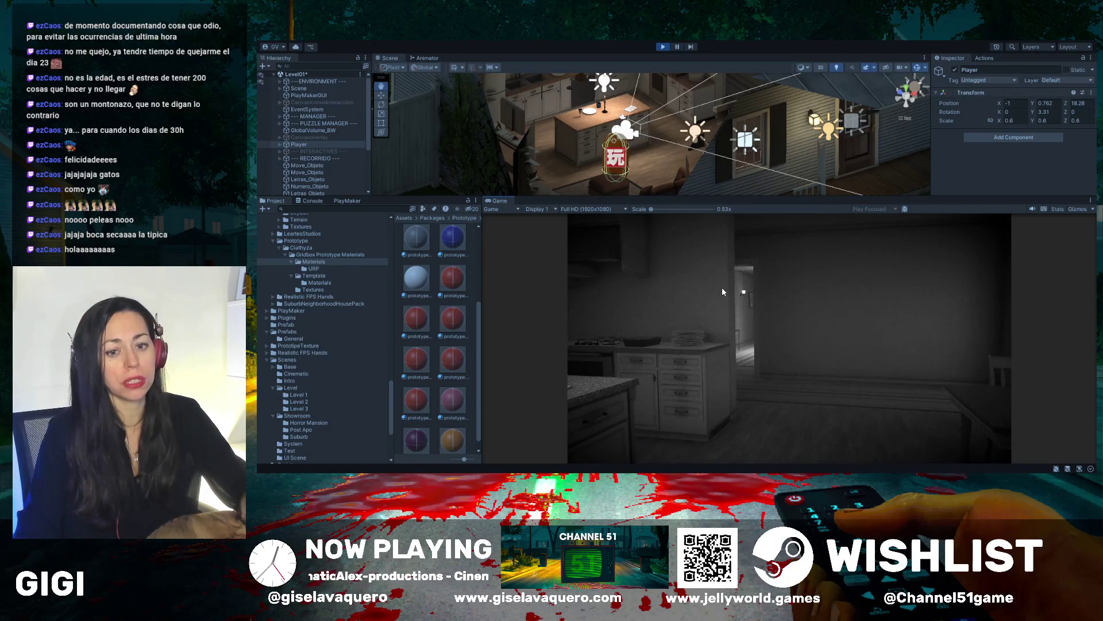
{"action": "key", "text": "a"}
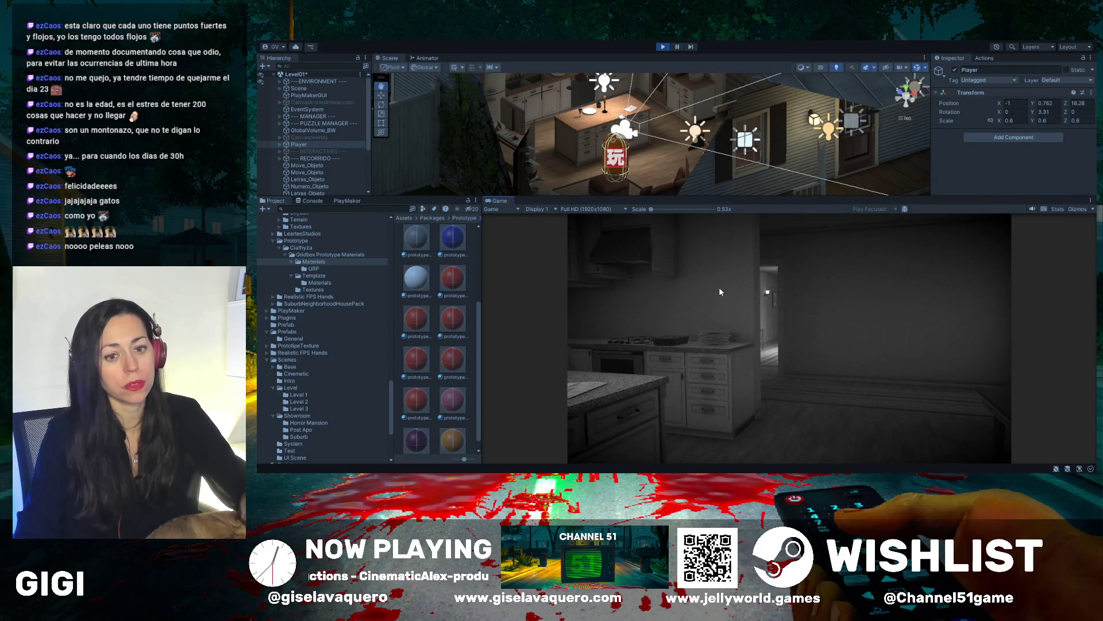
{"action": "key", "text": "a"}
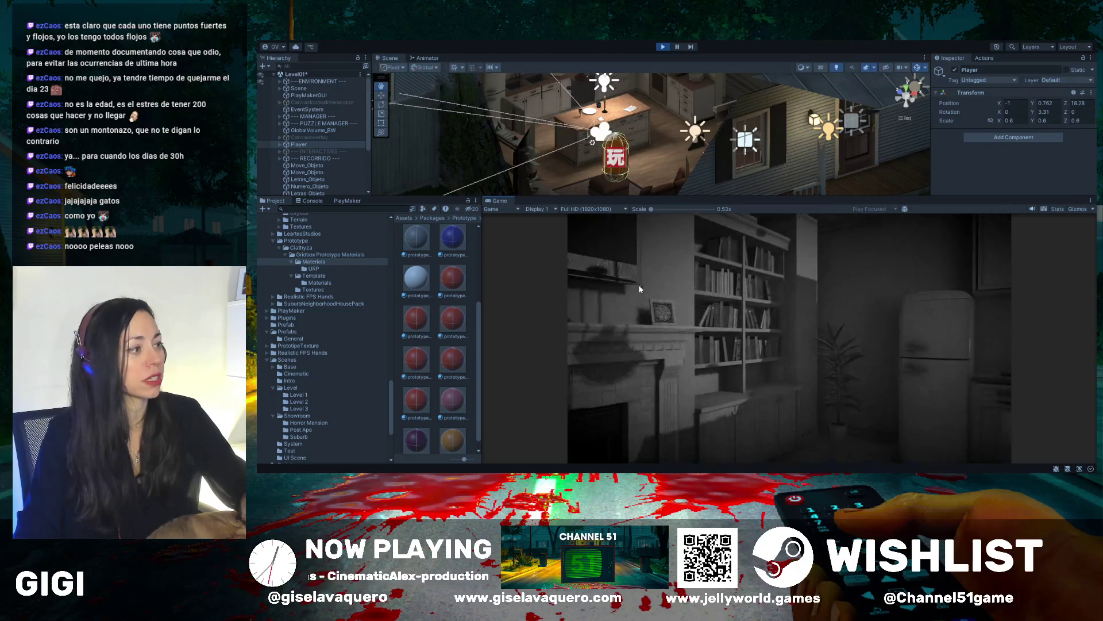
{"action": "key", "text": "d"}
{"action": "key", "text": "d"}
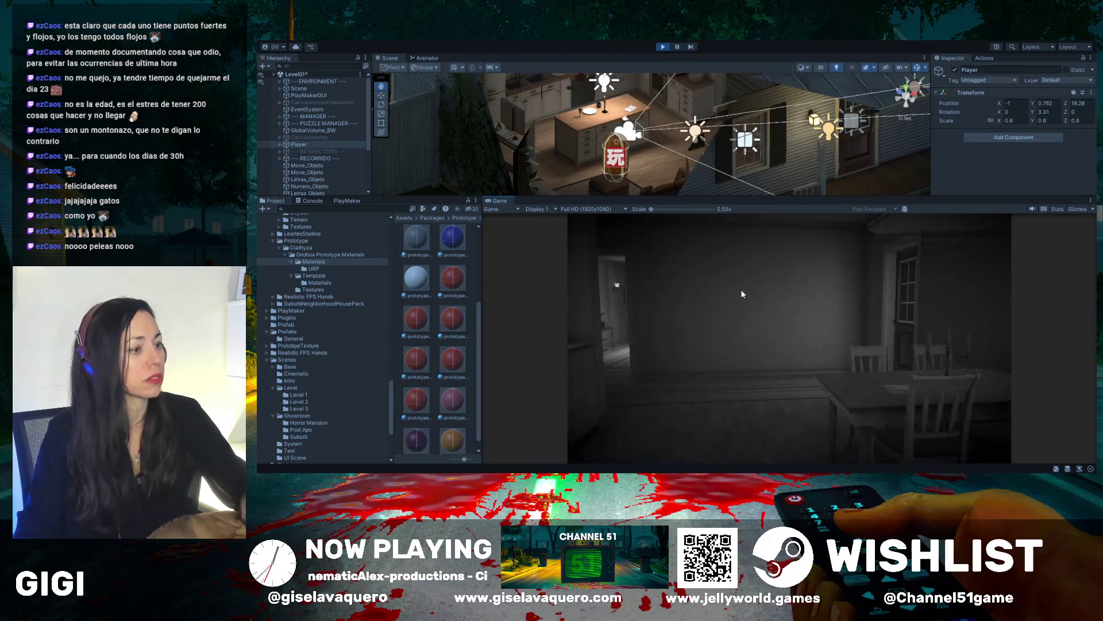
Look around the dining area and fireplace, walk past the door, and stop the play test
{"action": "key", "text": "d"}
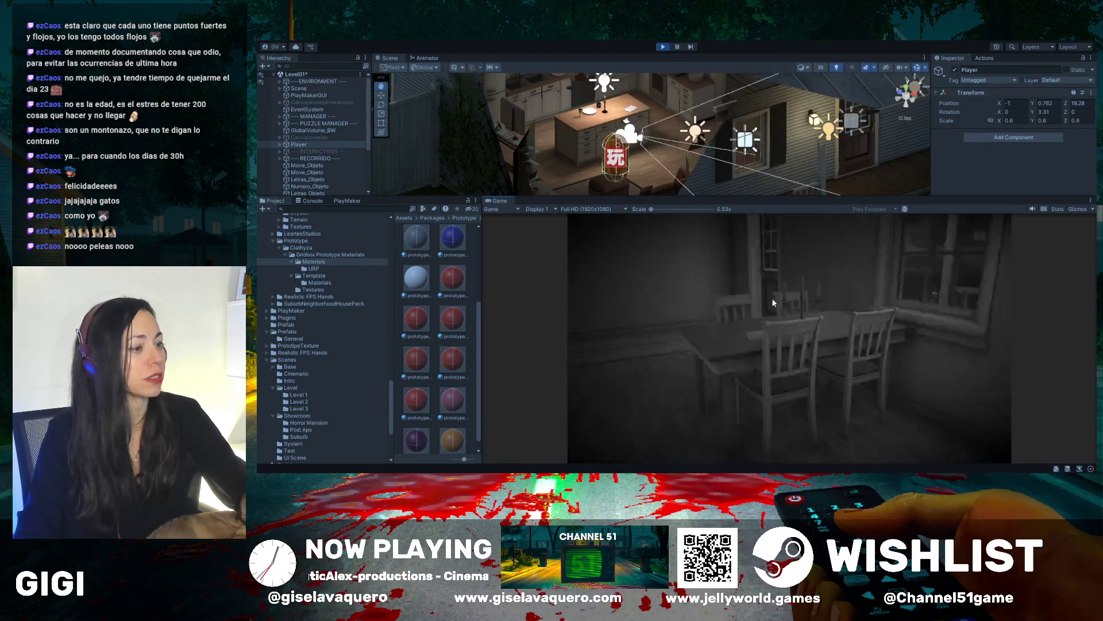
{"action": "key", "text": "a"}
{"action": "key", "text": "d"}
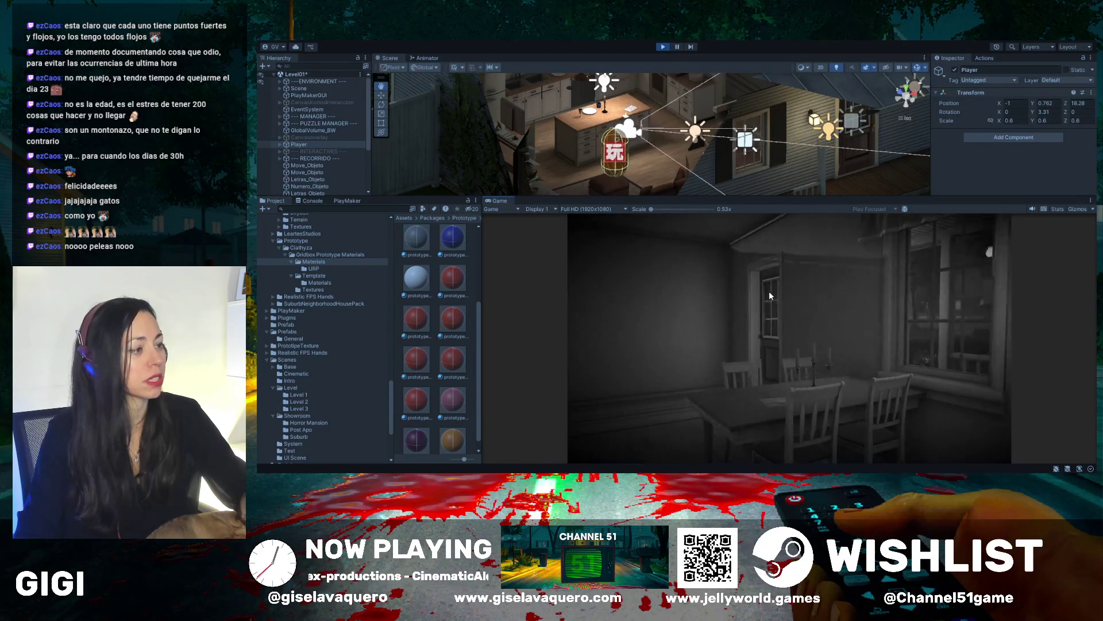
{"action": "key", "text": "d"}
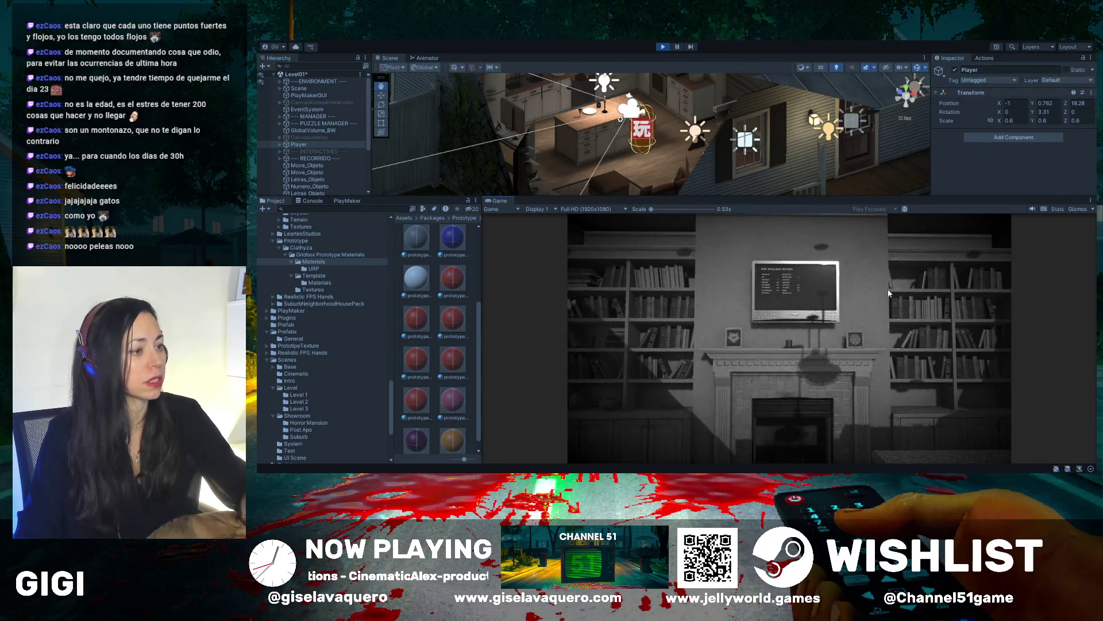
{"action": "key", "text": "d"}
{"action": "key", "text": "d"}
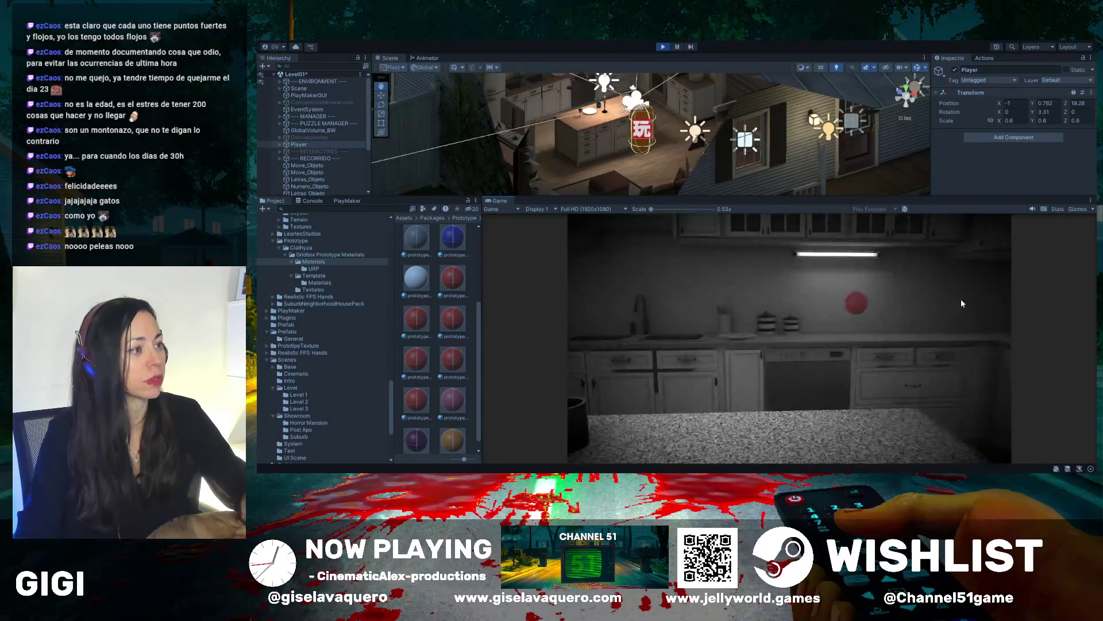
{"action": "key", "text": "d"}
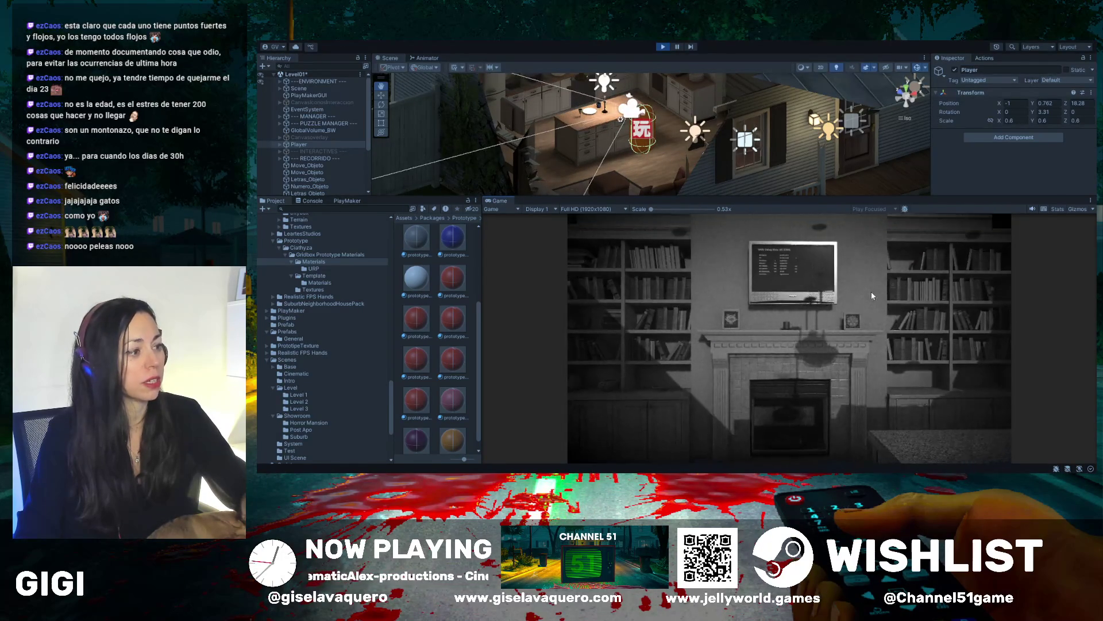
{"action": "key", "text": "w"}
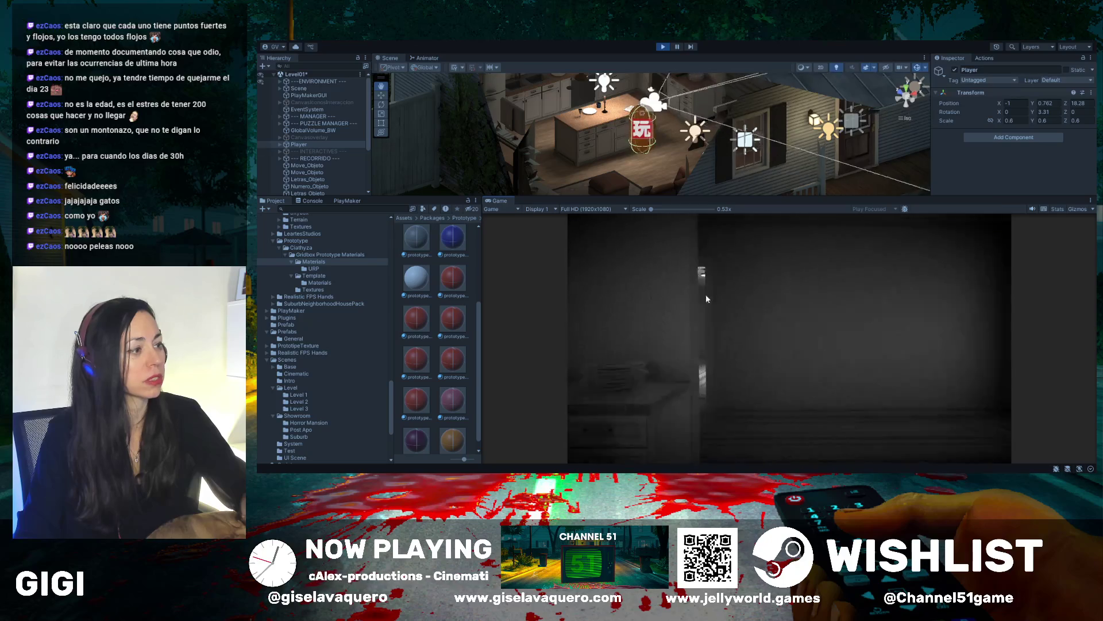
{"action": "key", "text": "w"}
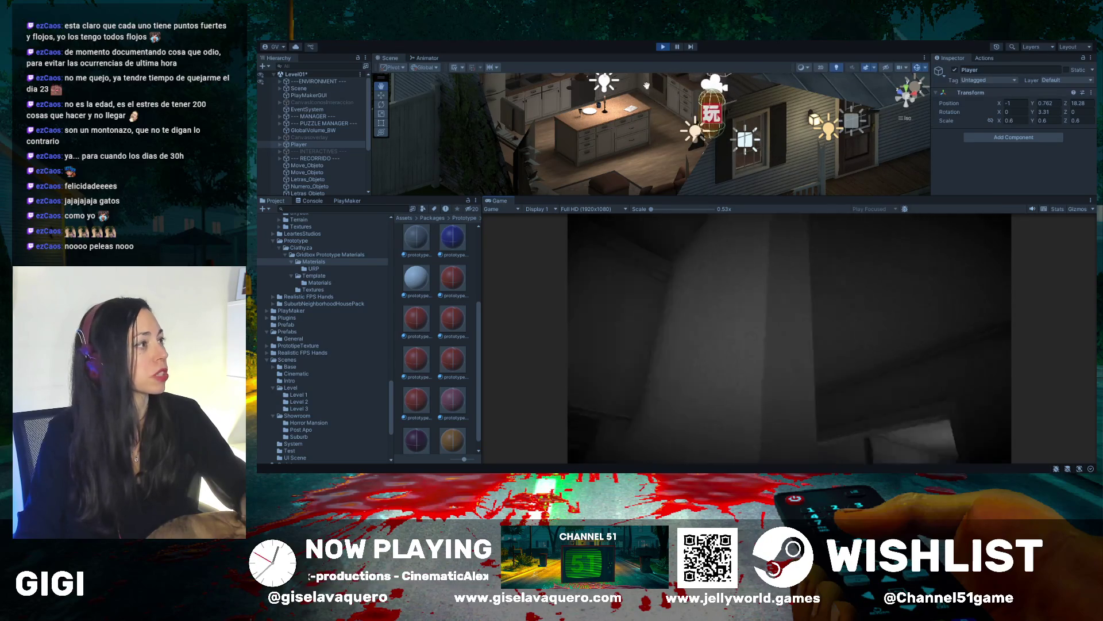
{"action": "left_click", "coordinate": [664, 47]}
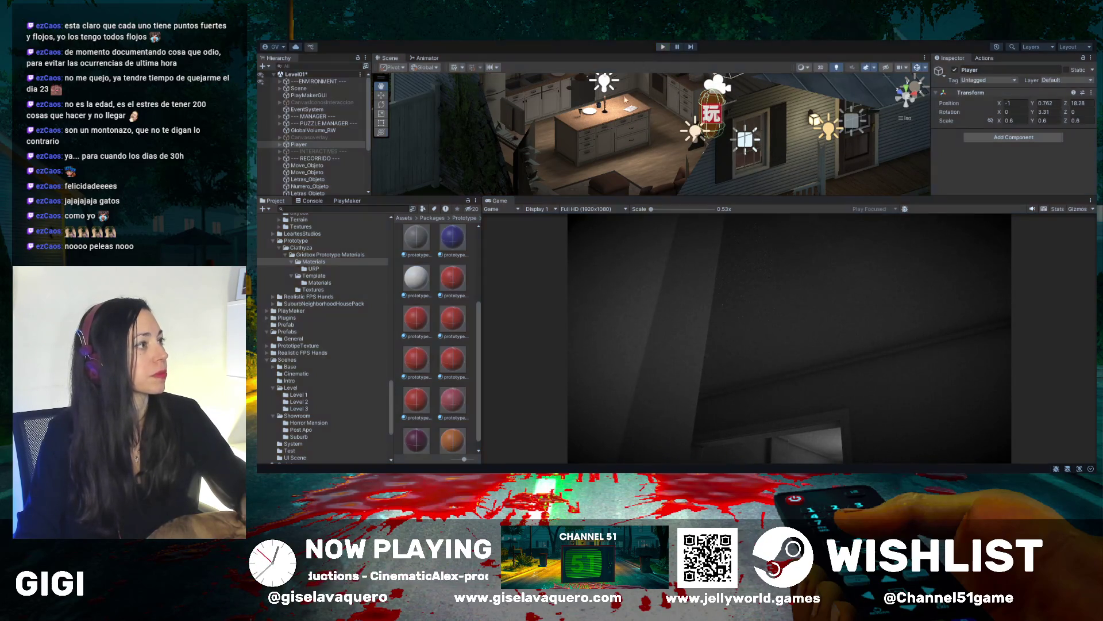
Duplicate Move_Object and strip the '(1)' suffix so the copy is named Move_Object
{"action": "left_click_drag", "start_coordinate": [664, 196], "coordinate": [663, 345]}
{"action": "scroll", "coordinate": [677, 248], "scroll_direction": "up", "scroll_amount": 5}
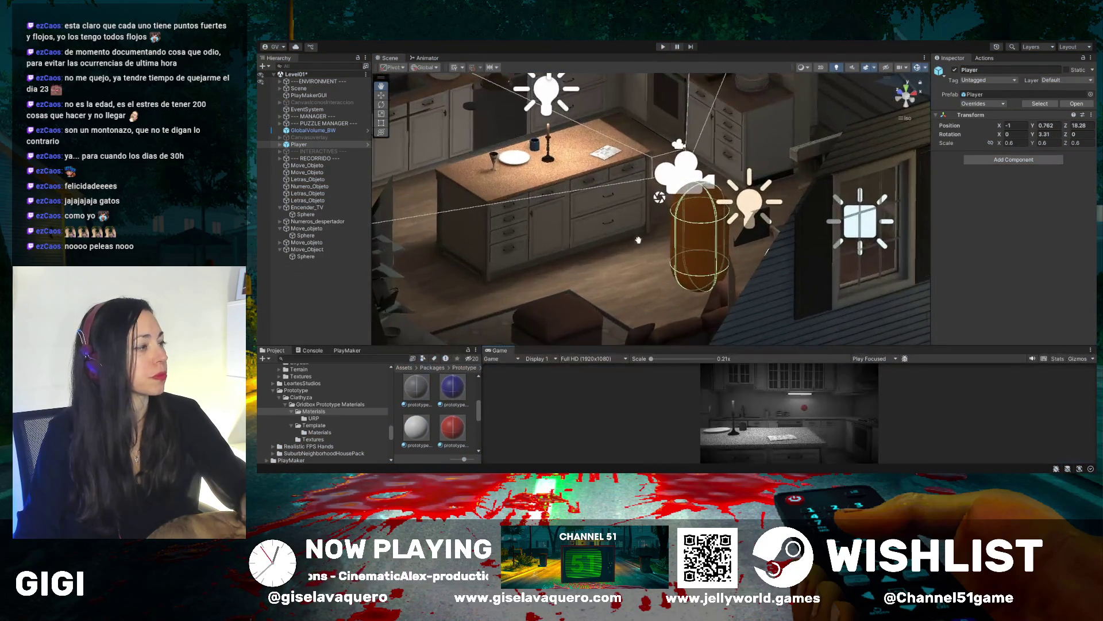
{"action": "mouse_move", "coordinate": [677, 247]}
{"action": "left_mouse_down"}
{"action": "mouse_move", "coordinate": [436, 241]}
{"action": "mouse_move", "coordinate": [516, 169]}
{"action": "mouse_move", "coordinate": [607, 211]}
{"action": "left_mouse_up"}
{"action": "left_click", "coordinate": [319, 250]}
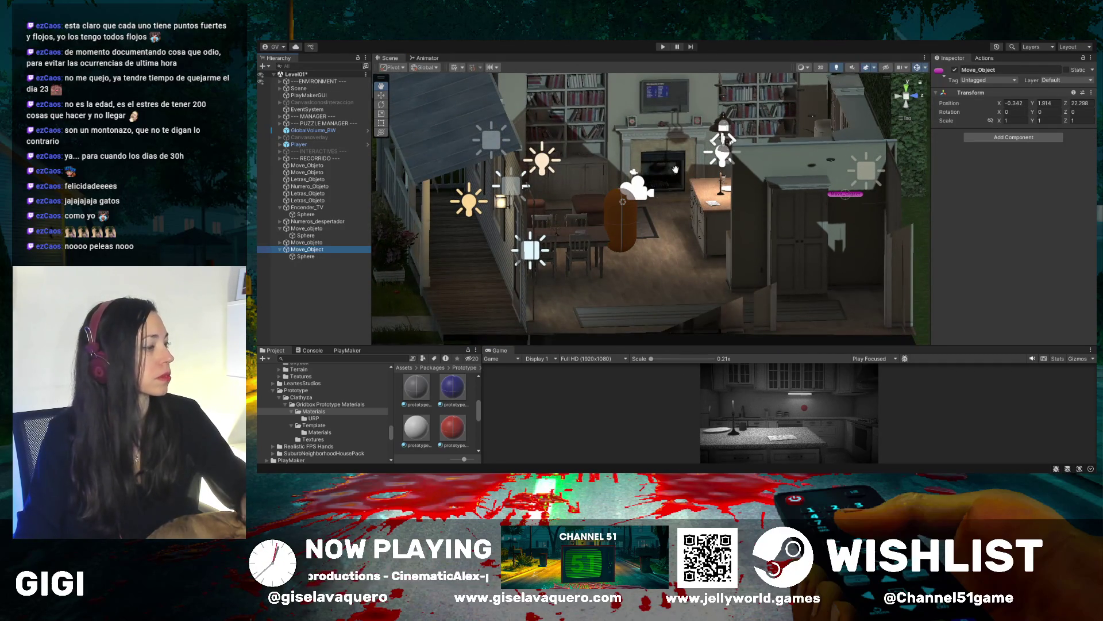
{"action": "left_click_drag", "start_coordinate": [675, 168], "coordinate": [638, 225]}
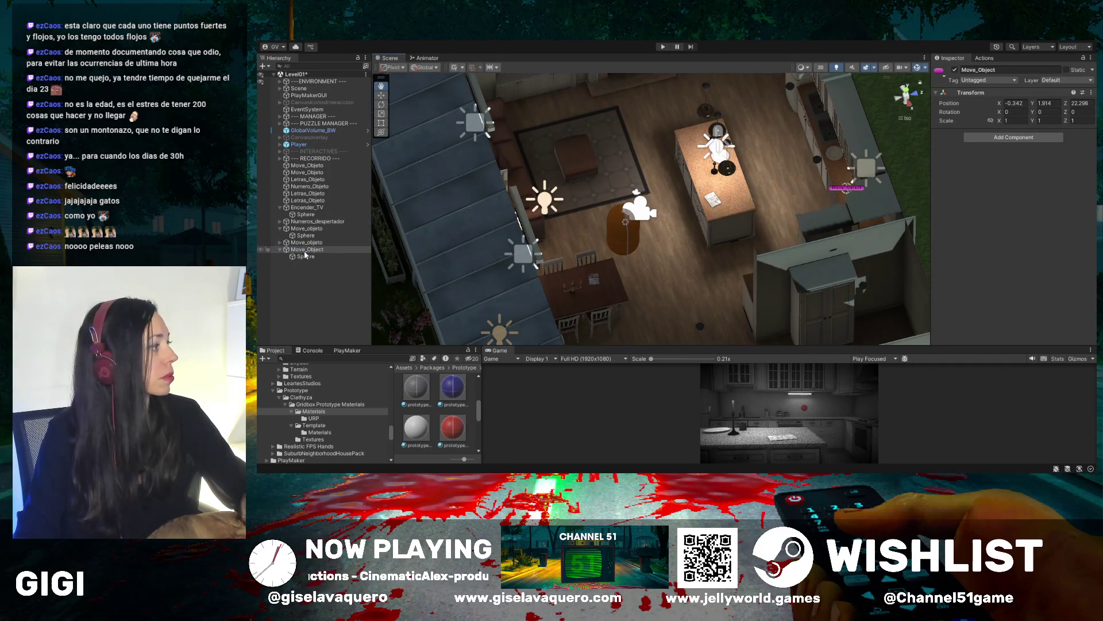
{"action": "key", "text": "ctrl+d"}
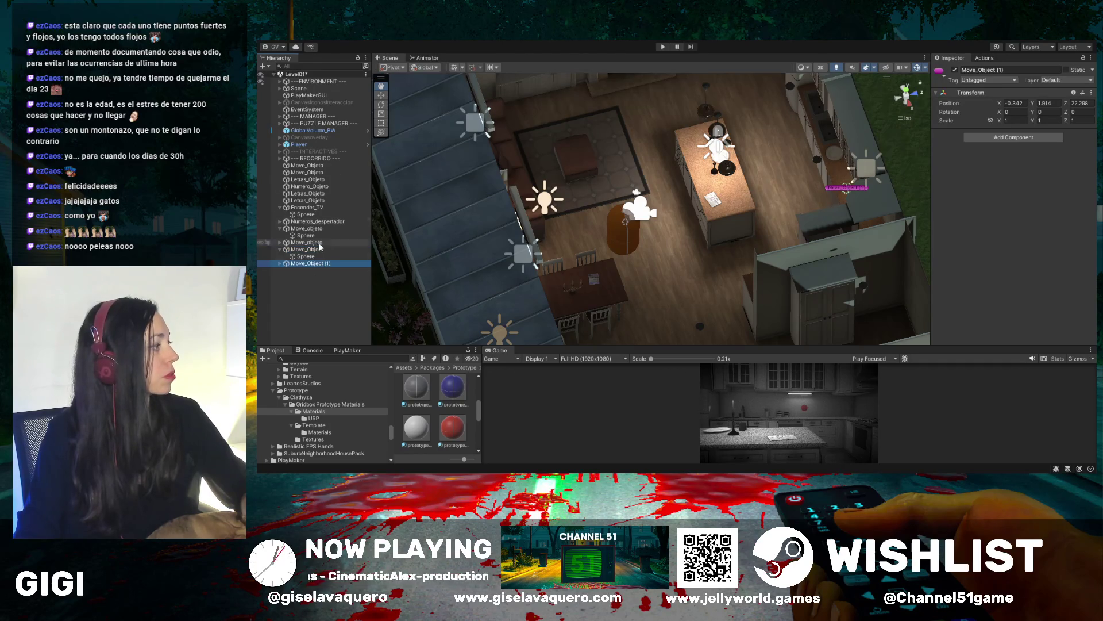
{"action": "key", "text": "End"}
{"action": "key", "text": "BackSpace"}
{"action": "key", "text": "BackSpace"}
{"action": "key", "text": "BackSpace"}
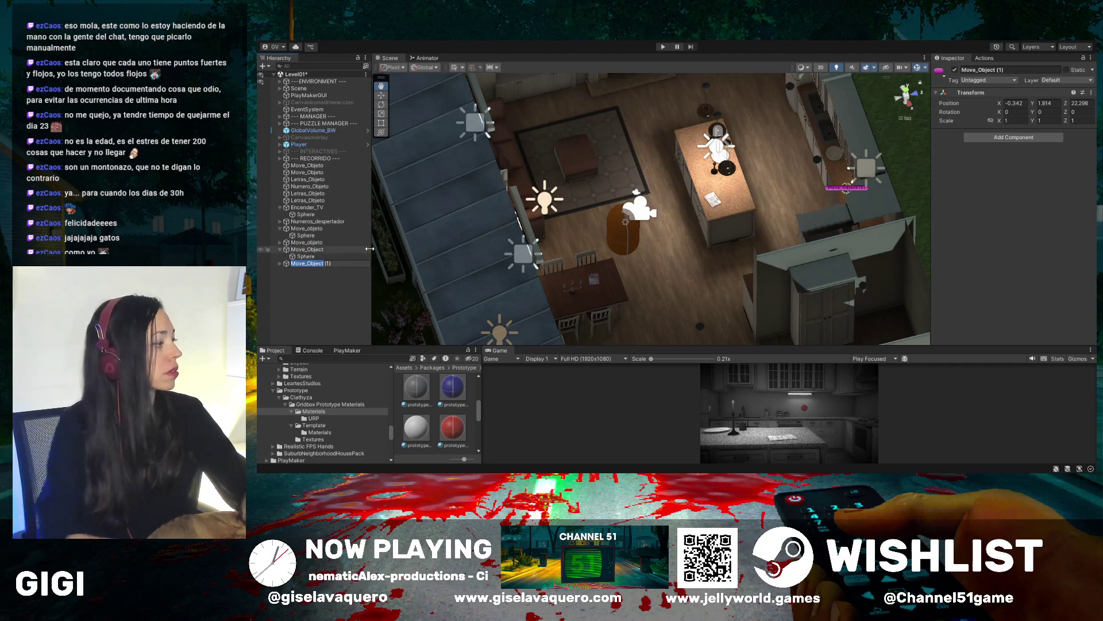
{"action": "key", "text": "Return"}
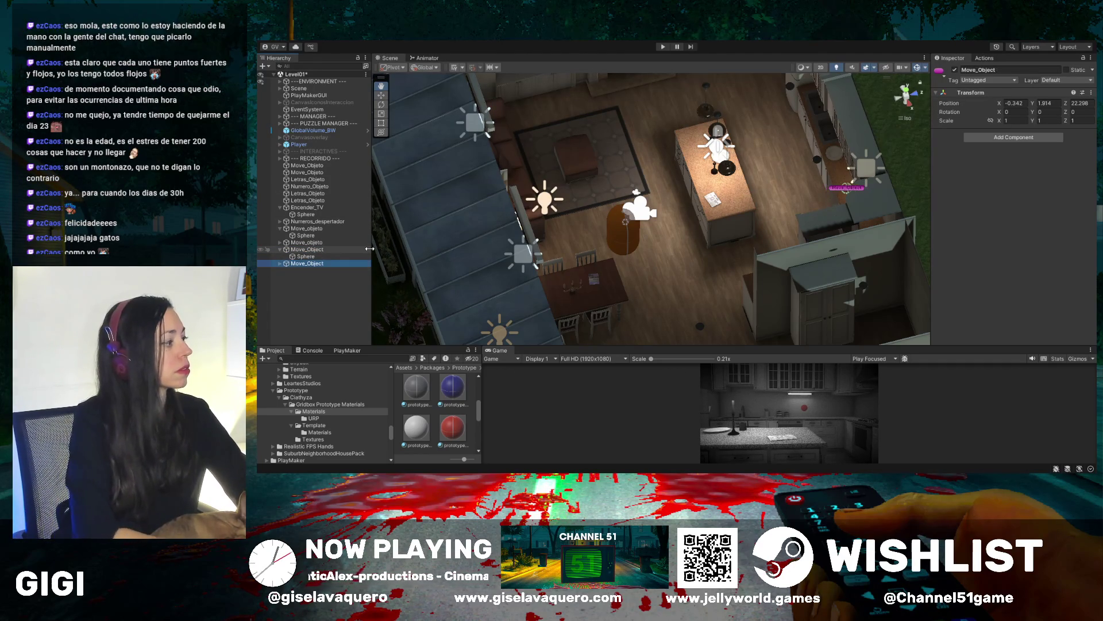
Move the copy left toward the living room, to about X -4.5, Z 19.4
{"action": "left_click_drag", "start_coordinate": [632, 218], "coordinate": [609, 236]}
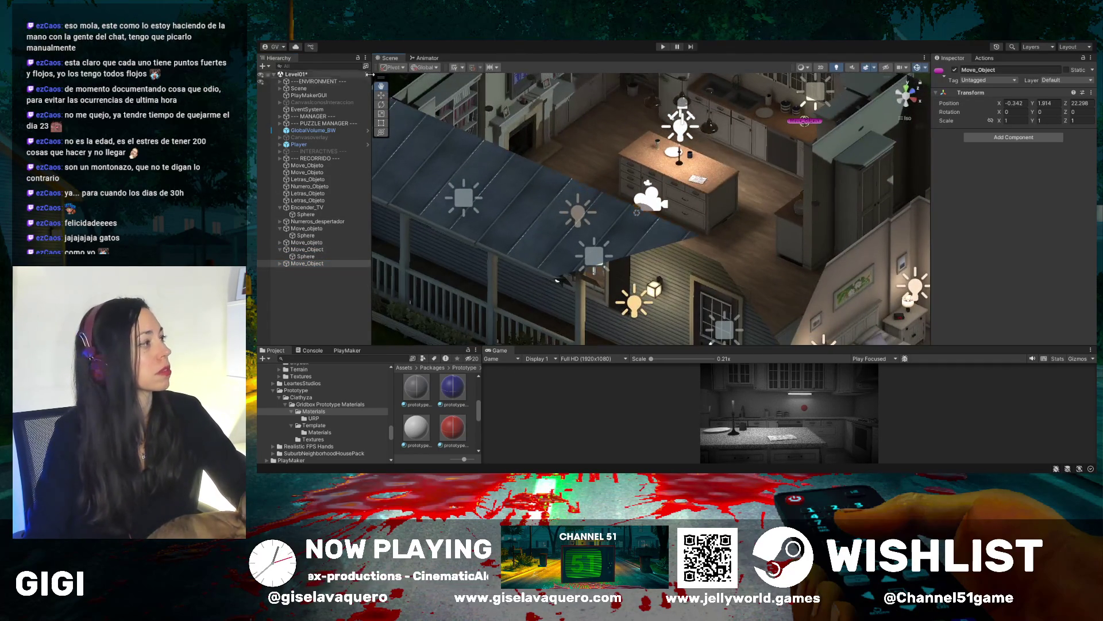
{"action": "left_click", "coordinate": [381, 95]}
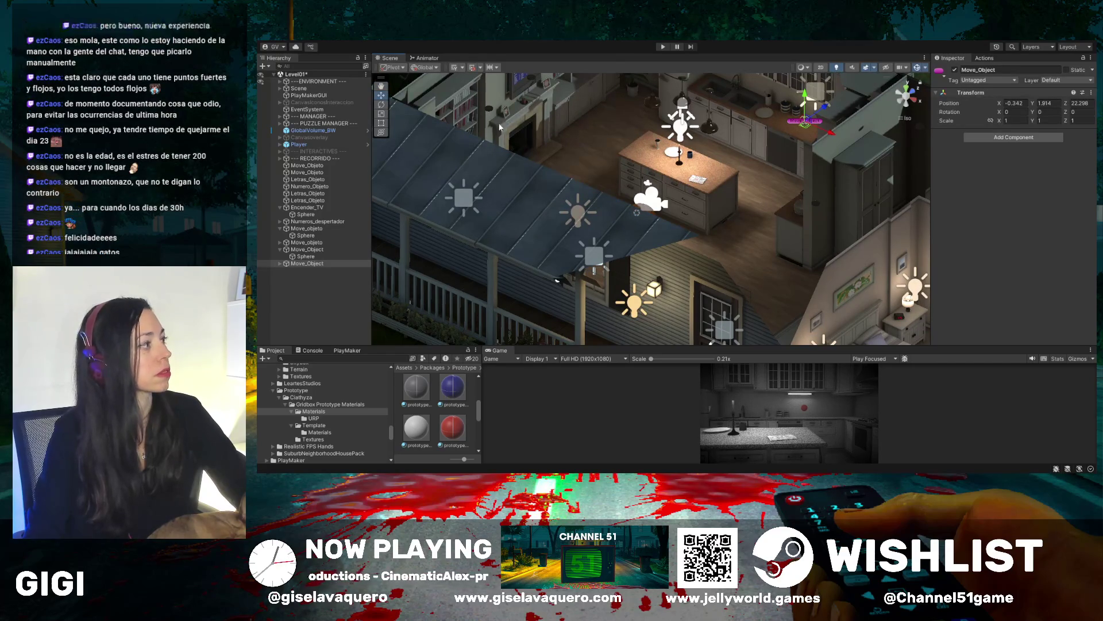
{"action": "left_click_drag", "start_coordinate": [546, 138], "coordinate": [786, 158]}
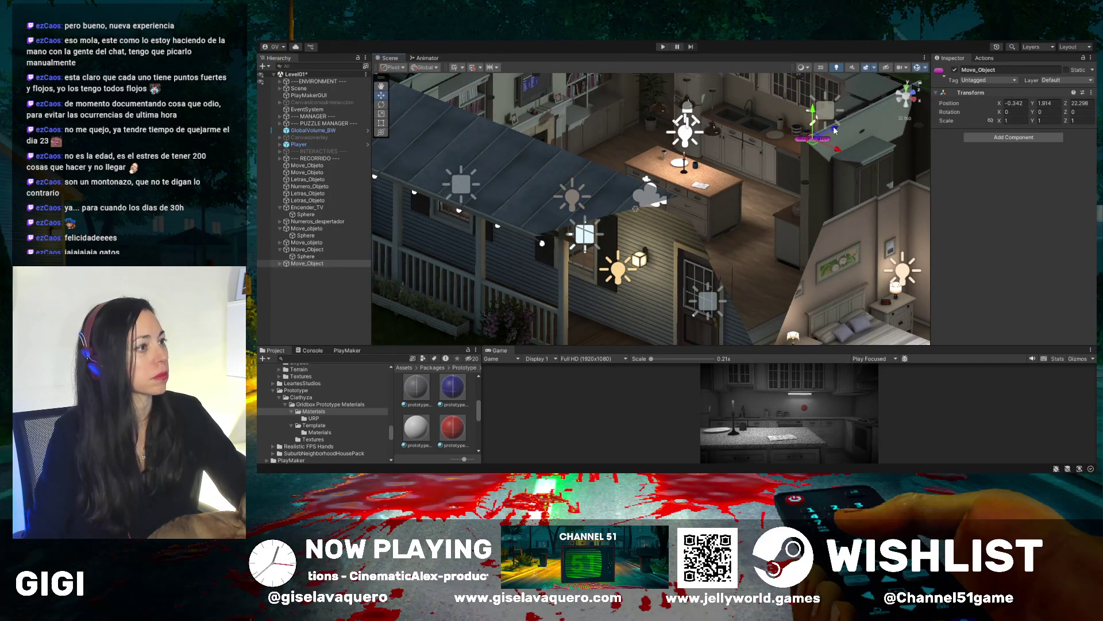
{"action": "mouse_move", "coordinate": [835, 131]}
{"action": "left_mouse_down"}
{"action": "mouse_move", "coordinate": [735, 202]}
{"action": "mouse_move", "coordinate": [544, 144]}
{"action": "mouse_move", "coordinate": [549, 83]}
{"action": "left_mouse_up"}
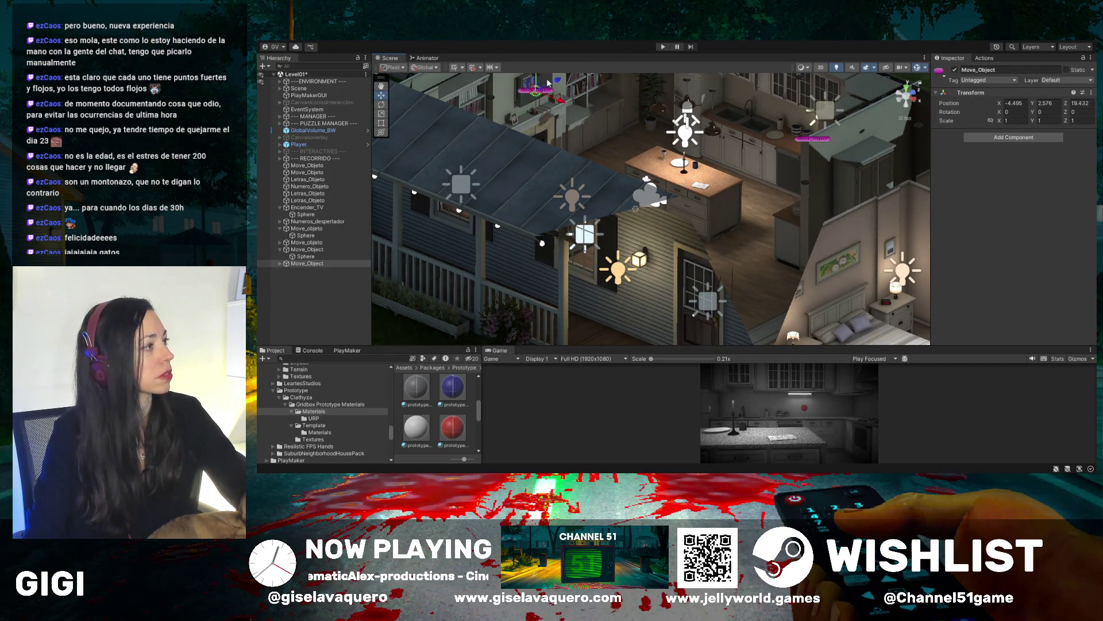
{"action": "scroll", "coordinate": [548, 83], "scroll_direction": "up", "scroll_amount": 5}
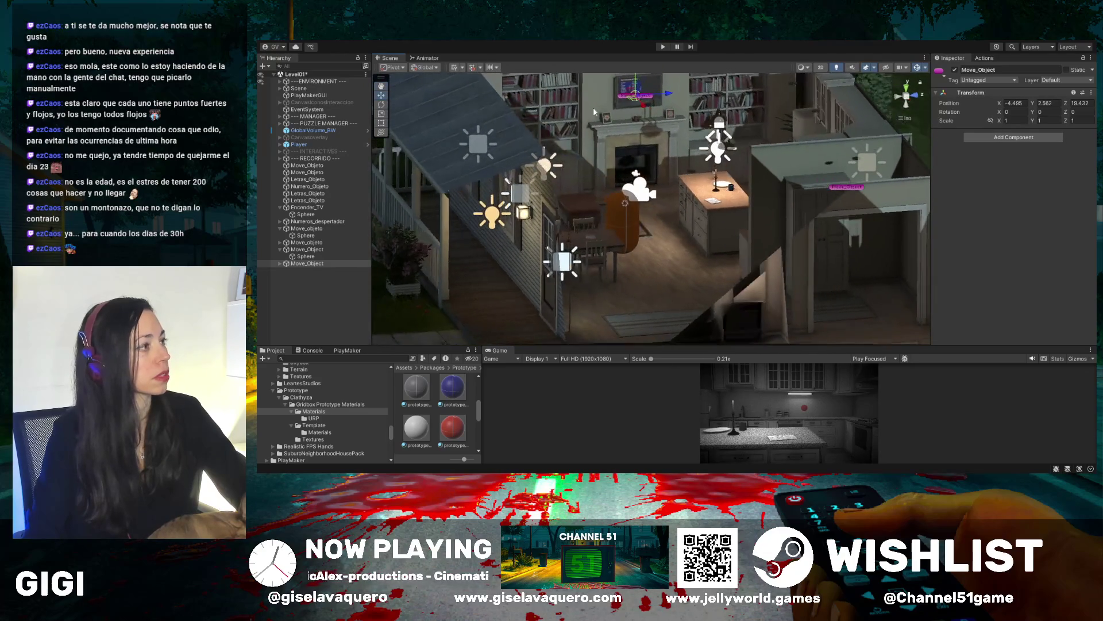
Reselect the copied Move_Object and nudge it along X to X -4.44
{"action": "mouse_move", "coordinate": [595, 112]}
{"action": "left_mouse_down"}
{"action": "mouse_move", "coordinate": [627, 120]}
{"action": "mouse_move", "coordinate": [645, 84]}
{"action": "mouse_move", "coordinate": [678, 114]}
{"action": "mouse_move", "coordinate": [578, 155]}
{"action": "mouse_move", "coordinate": [623, 190]}
{"action": "mouse_move", "coordinate": [615, 182]}
{"action": "left_mouse_up"}
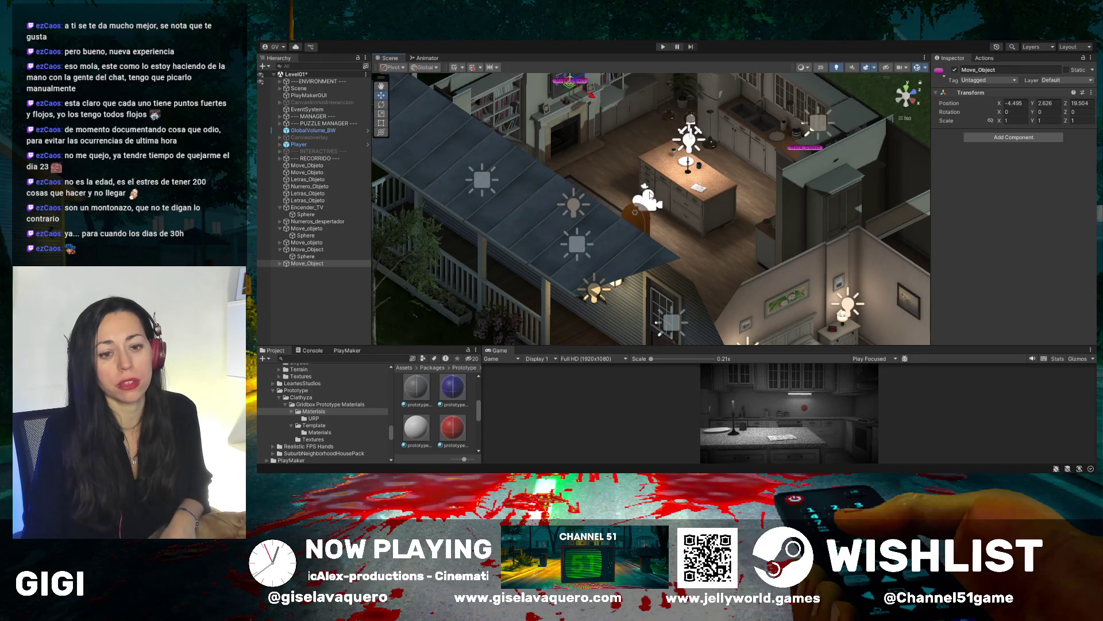
{"action": "left_click_drag", "start_coordinate": [563, 185], "coordinate": [597, 143]}
{"action": "left_click", "coordinate": [602, 160]}
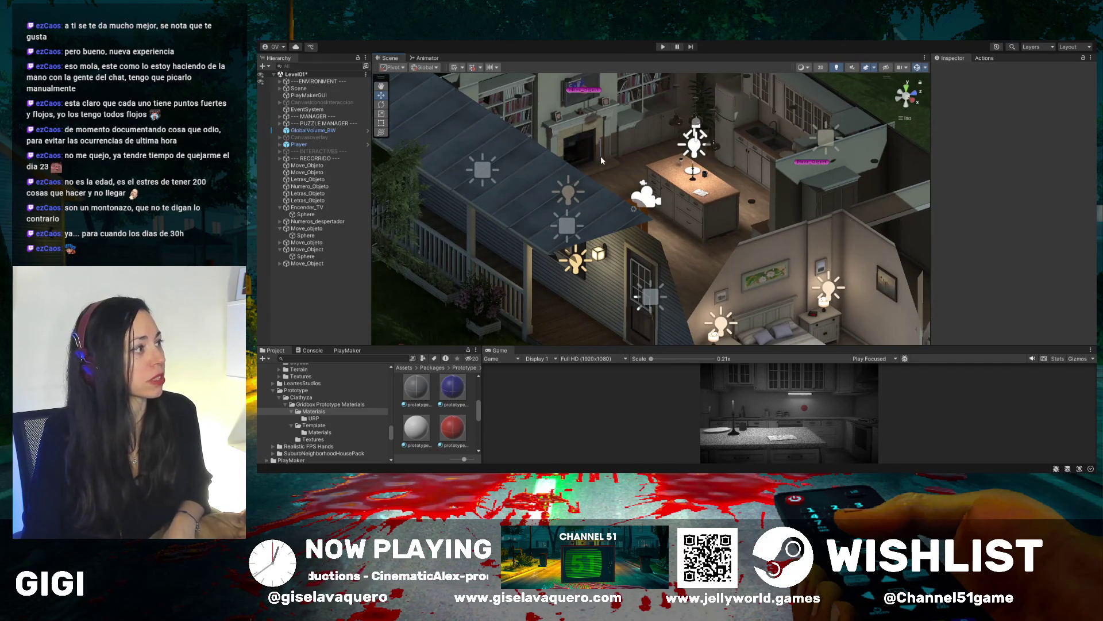
{"action": "left_click", "coordinate": [585, 96]}
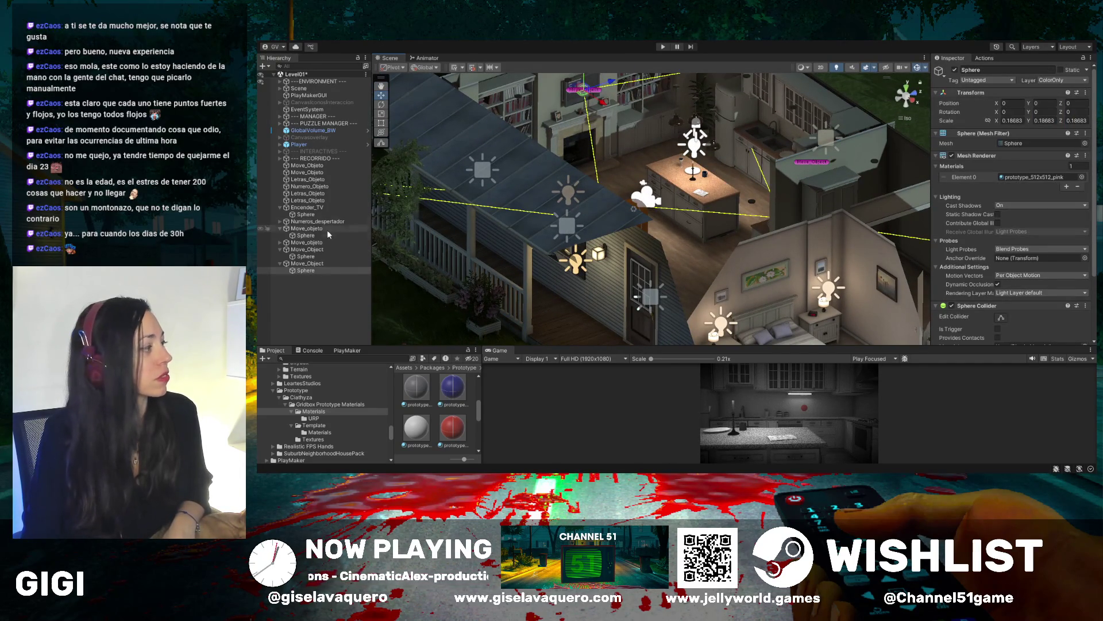
{"action": "left_click", "coordinate": [321, 262]}
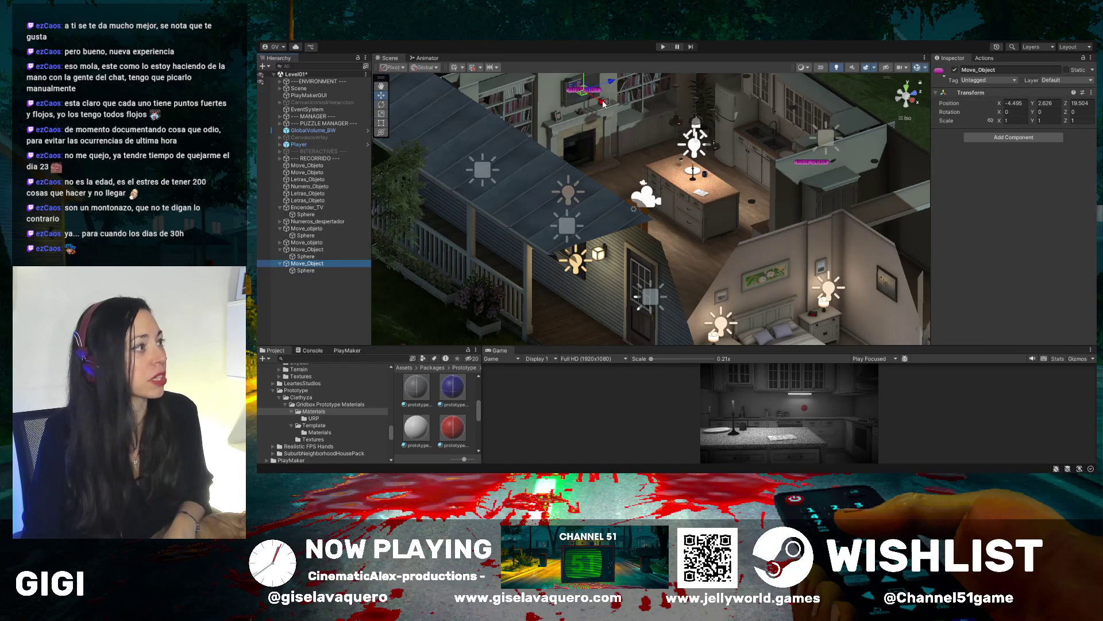
{"action": "mouse_move", "coordinate": [603, 104]}
{"action": "left_mouse_down"}
{"action": "mouse_move", "coordinate": [576, 137]}
{"action": "mouse_move", "coordinate": [595, 163]}
{"action": "left_mouse_up"}
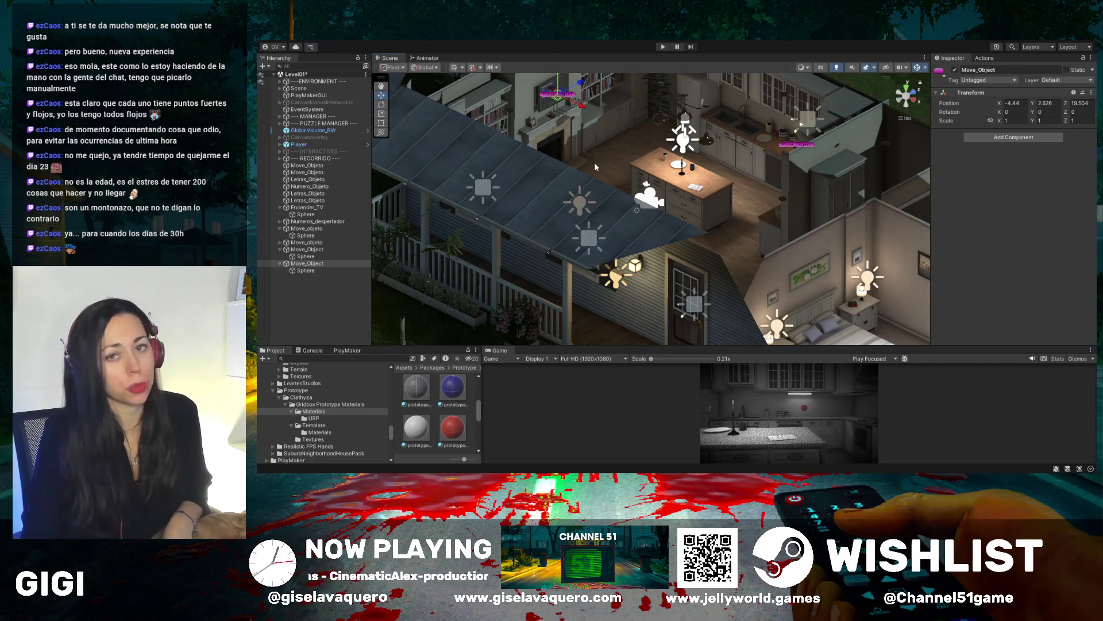
{"action": "left_click_drag", "start_coordinate": [594, 167], "coordinate": [432, 182]}
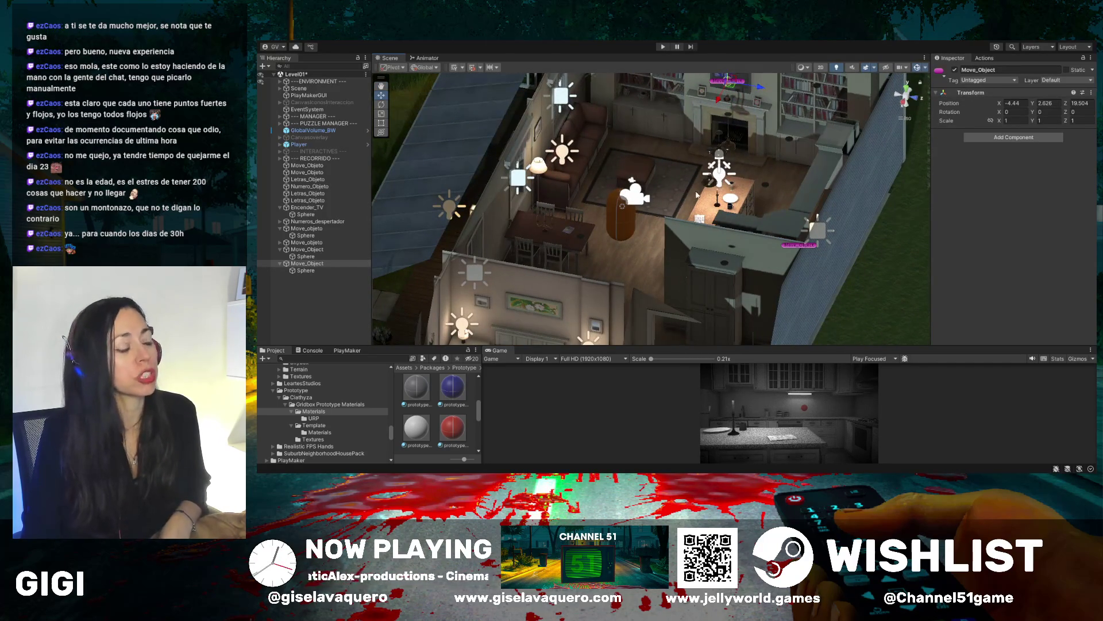
{"action": "left_click_drag", "start_coordinate": [595, 154], "coordinate": [684, 159]}
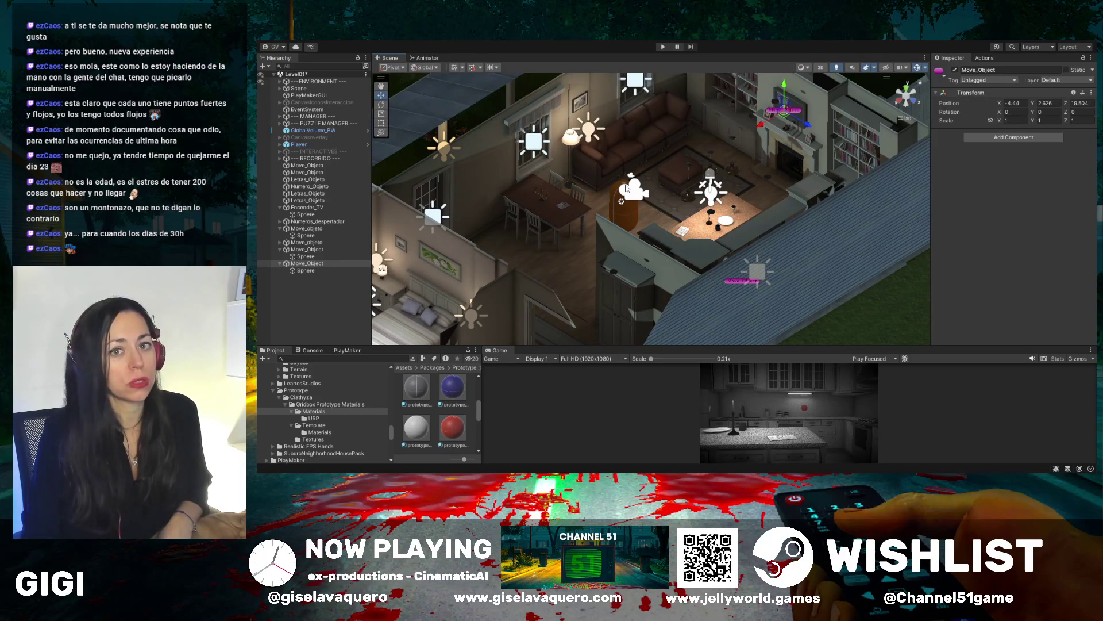
{"action": "mouse_move", "coordinate": [625, 184]}
{"action": "left_mouse_down"}
{"action": "mouse_move", "coordinate": [741, 190]}
{"action": "mouse_move", "coordinate": [708, 177]}
{"action": "left_mouse_up"}
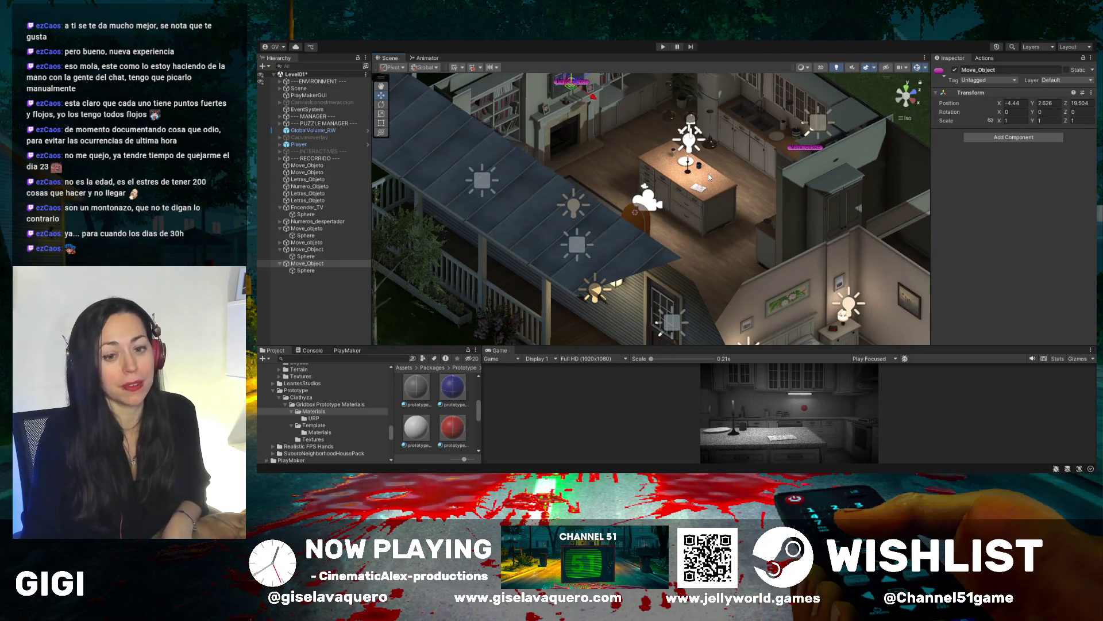
{"action": "left_click_drag", "start_coordinate": [631, 181], "coordinate": [625, 134]}
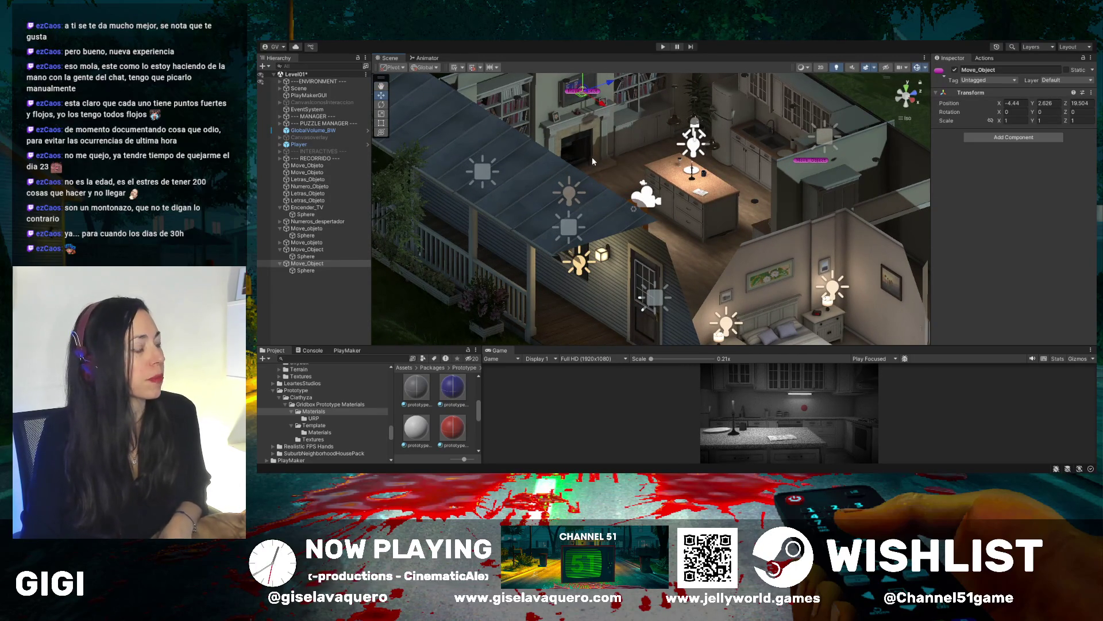
{"action": "mouse_move", "coordinate": [592, 157]}
{"action": "left_mouse_down"}
{"action": "mouse_move", "coordinate": [585, 141]}
{"action": "mouse_move", "coordinate": [530, 113]}
{"action": "left_mouse_up"}
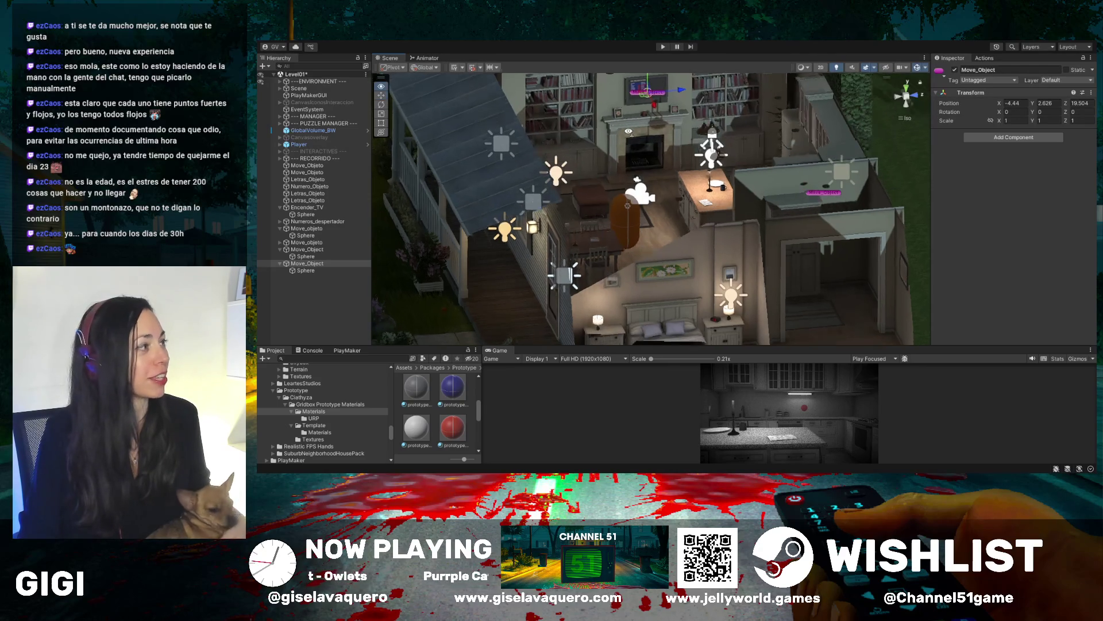
{"action": "mouse_move", "coordinate": [652, 143]}
{"action": "left_mouse_down"}
{"action": "mouse_move", "coordinate": [664, 151]}
{"action": "mouse_move", "coordinate": [636, 135]}
{"action": "mouse_move", "coordinate": [643, 188]}
{"action": "mouse_move", "coordinate": [705, 186]}
{"action": "mouse_move", "coordinate": [632, 202]}
{"action": "mouse_move", "coordinate": [620, 167]}
{"action": "left_mouse_up"}
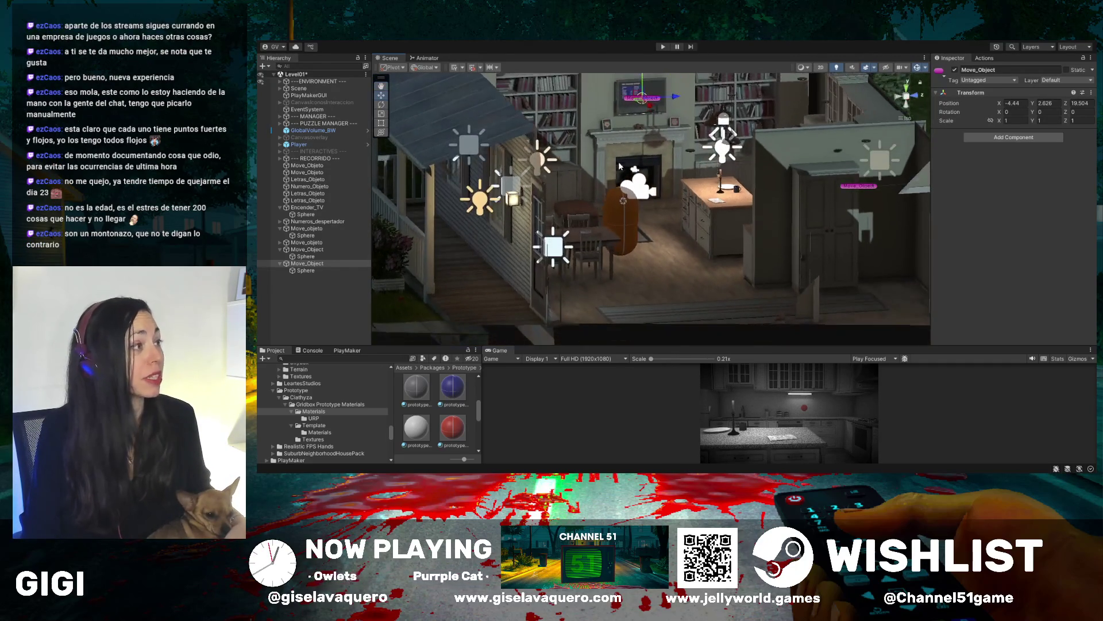
{"action": "scroll", "coordinate": [624, 113], "scroll_direction": "up", "scroll_amount": 1}
{"action": "scroll", "coordinate": [631, 120], "scroll_direction": "up", "scroll_amount": 1}
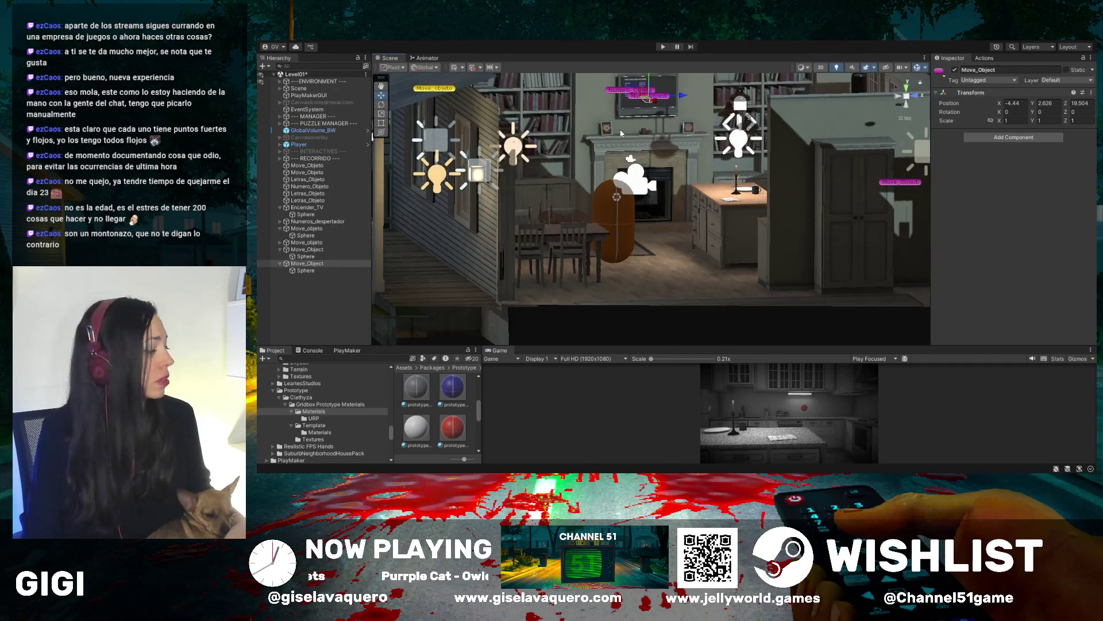
Rename the copied Move_Object to encneder_TV
{"action": "left_click", "coordinate": [313, 264]}
{"action": "left_click", "coordinate": [314, 265]}
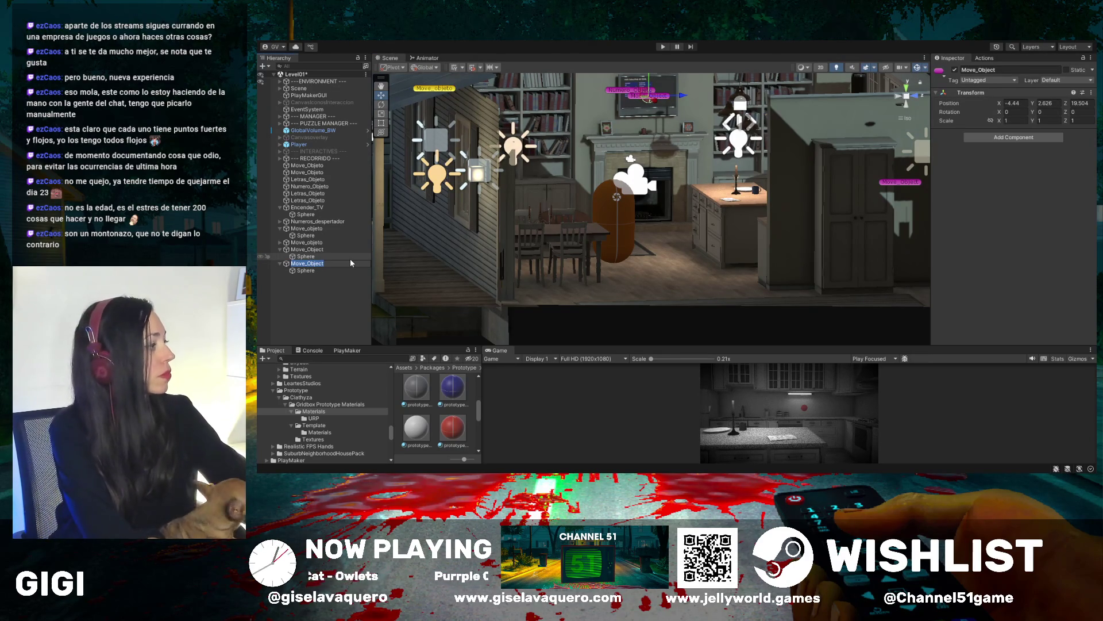
{"action": "type", "text": "O"}
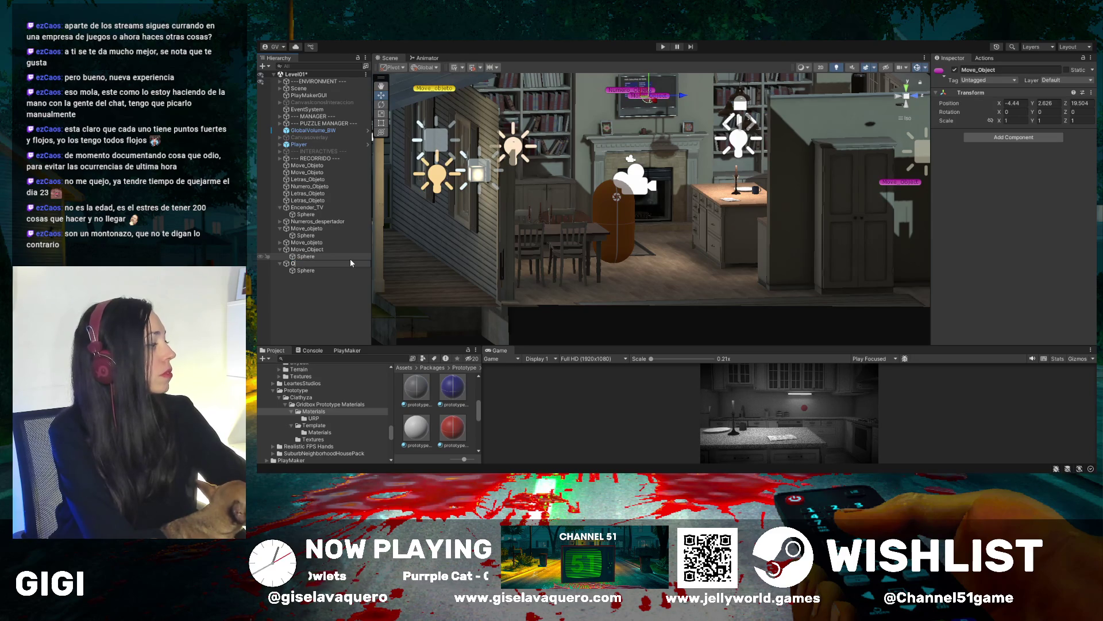
{"action": "key", "text": "BackSpace"}
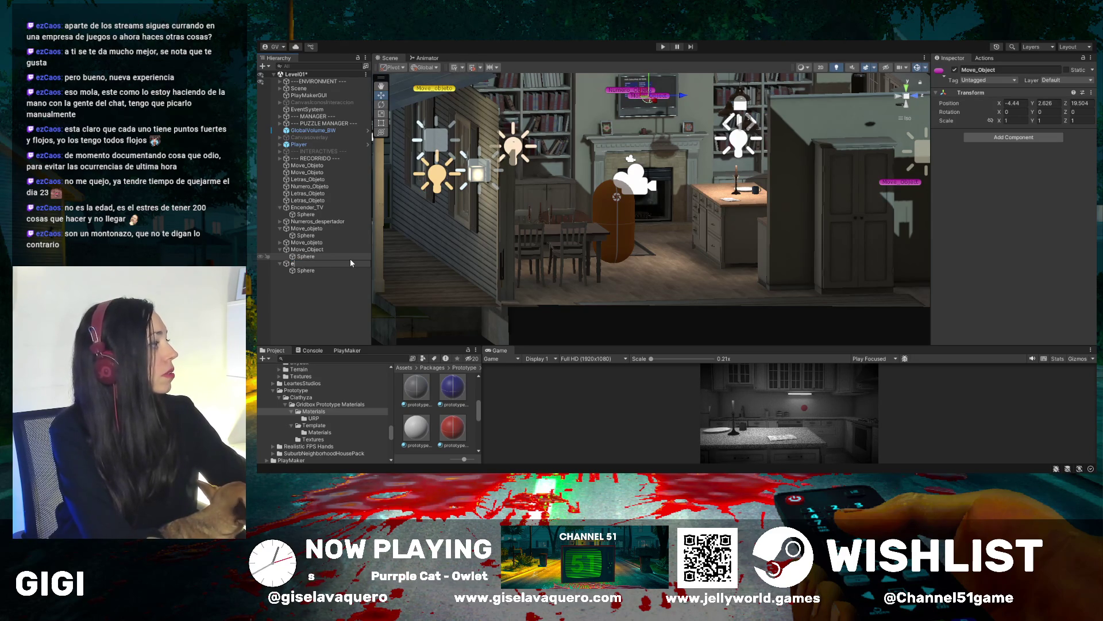
{"action": "type", "text": "encneder_TV"}
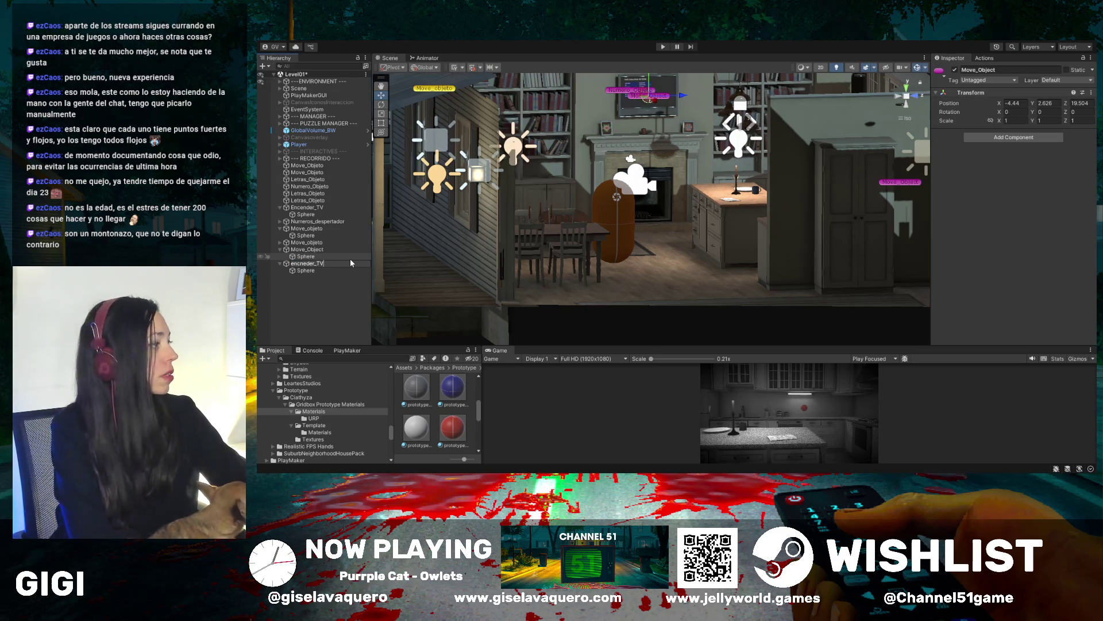
{"action": "key", "text": "Return"}
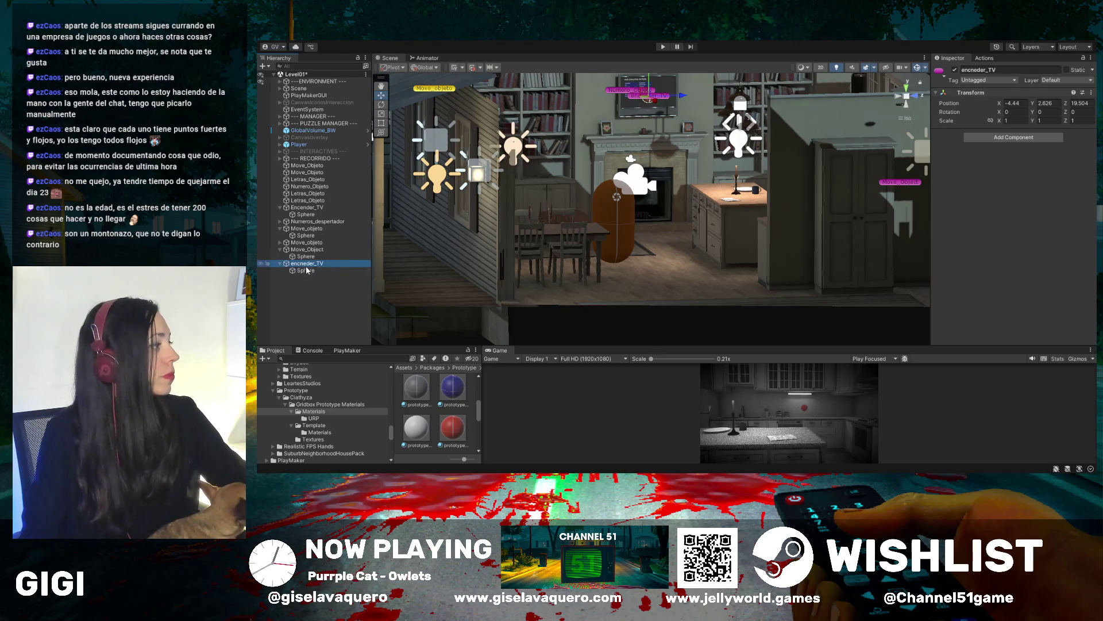
Capitalize the first letter so the object reads Encneder_TV
{"action": "left_click", "coordinate": [294, 263]}
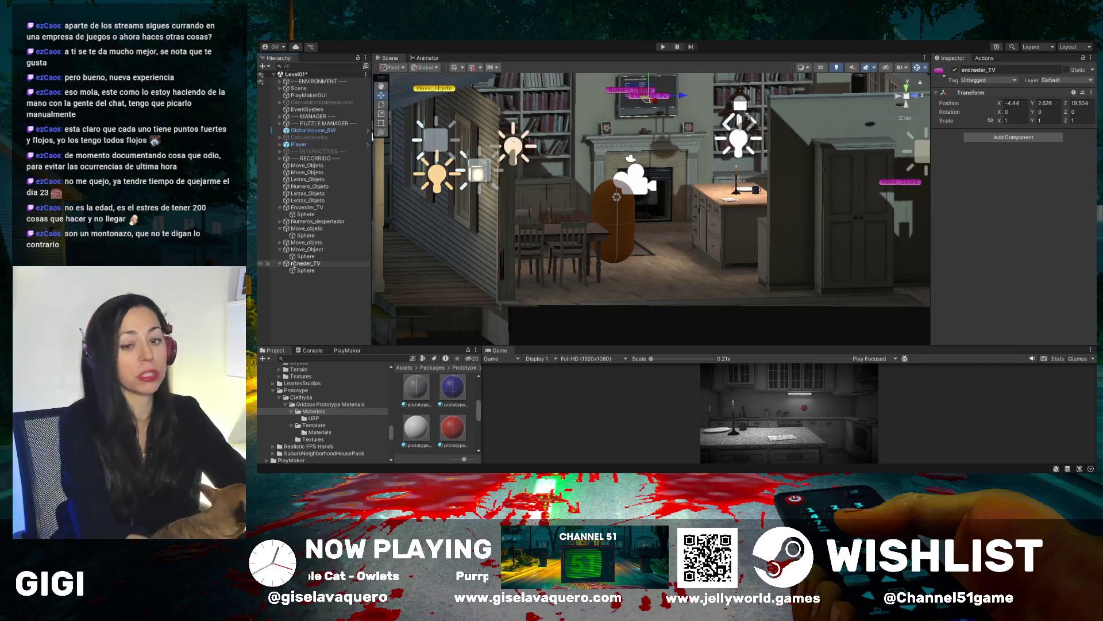
{"action": "key", "text": "Home"}
{"action": "key", "text": "Delete"}
{"action": "type", "text": "E"}
{"action": "key", "text": "Return"}
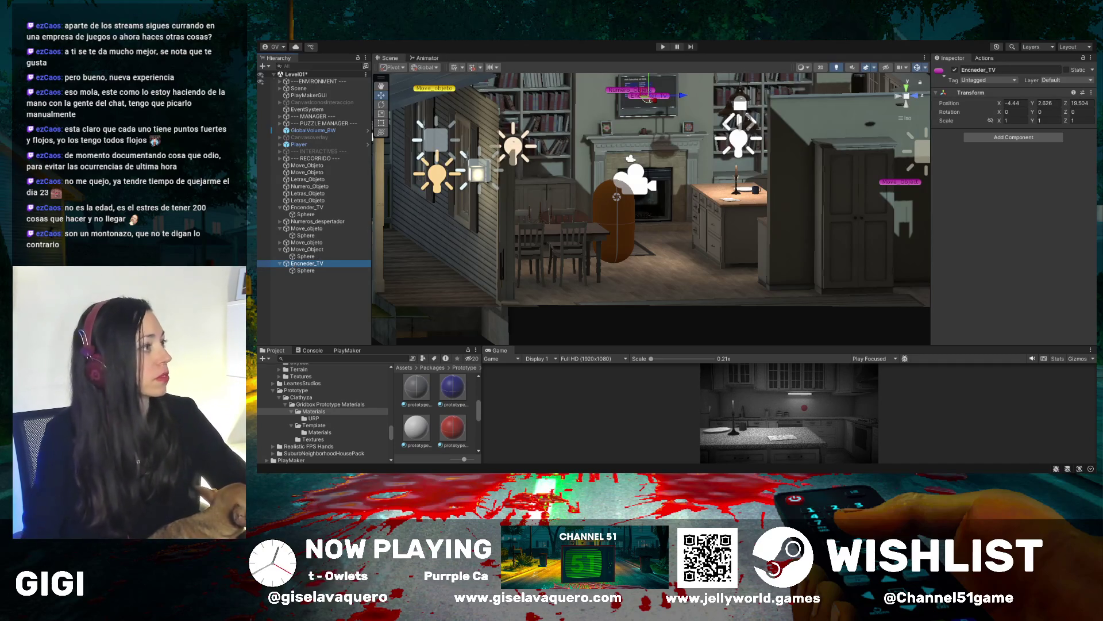
{"action": "left_click_drag", "start_coordinate": [687, 154], "coordinate": [408, 255]}
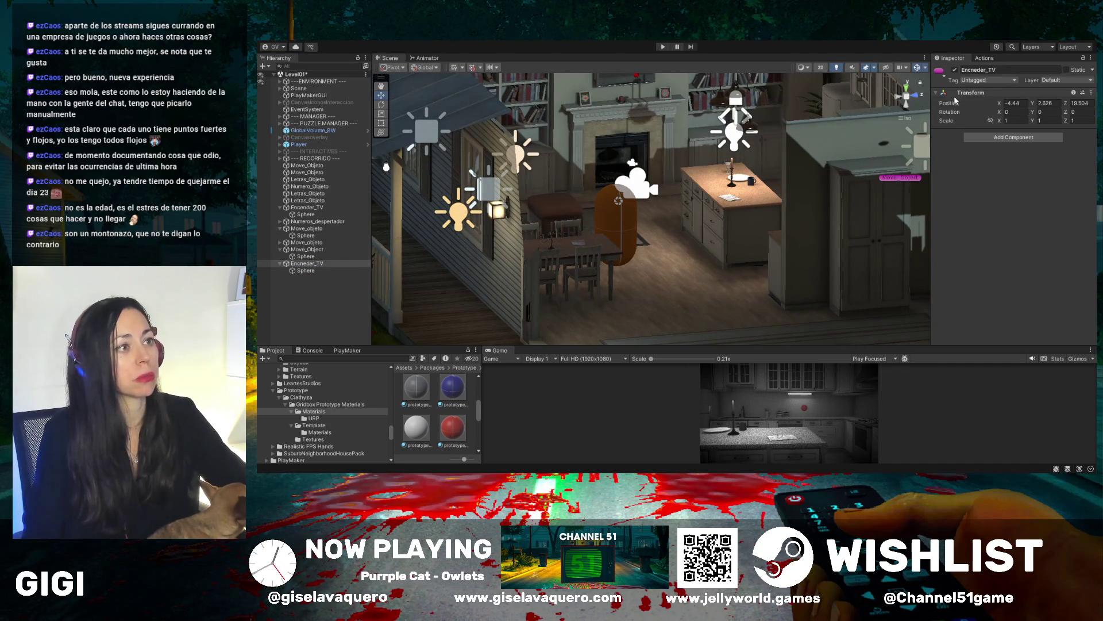
Frame Encneder_TV above the fireplace and orbit around the living room
{"action": "key", "text": "f"}
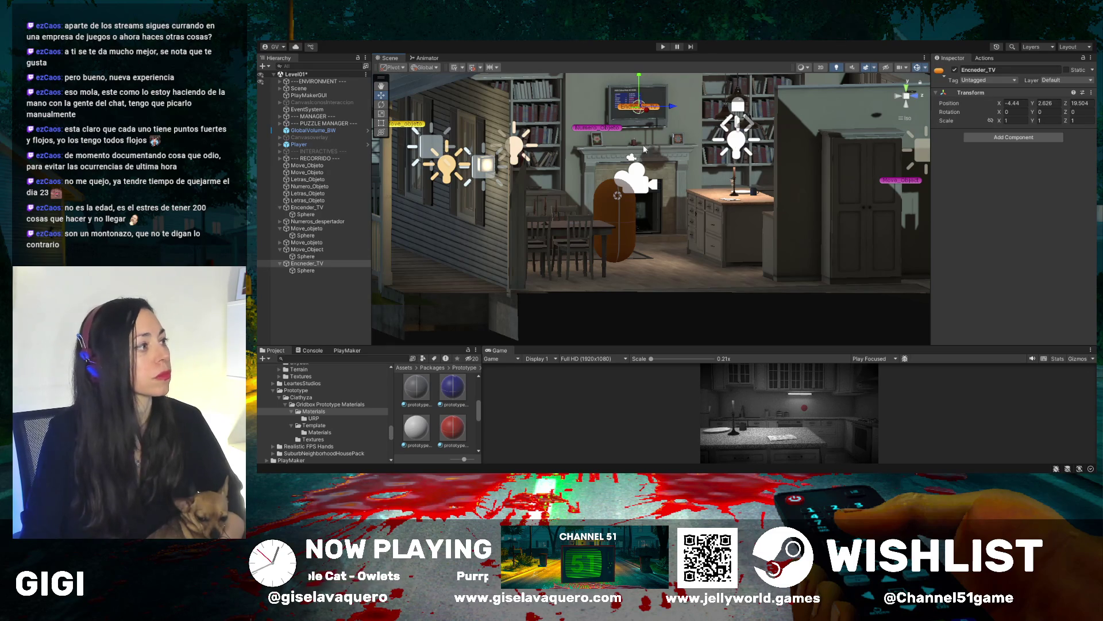
{"action": "mouse_move", "coordinate": [730, 144]}
{"action": "left_mouse_down"}
{"action": "mouse_move", "coordinate": [659, 174]}
{"action": "mouse_move", "coordinate": [688, 167]}
{"action": "mouse_move", "coordinate": [661, 159]}
{"action": "mouse_move", "coordinate": [646, 138]}
{"action": "mouse_move", "coordinate": [556, 134]}
{"action": "mouse_move", "coordinate": [700, 185]}
{"action": "mouse_move", "coordinate": [741, 169]}
{"action": "mouse_move", "coordinate": [654, 149]}
{"action": "mouse_move", "coordinate": [649, 133]}
{"action": "left_mouse_up"}
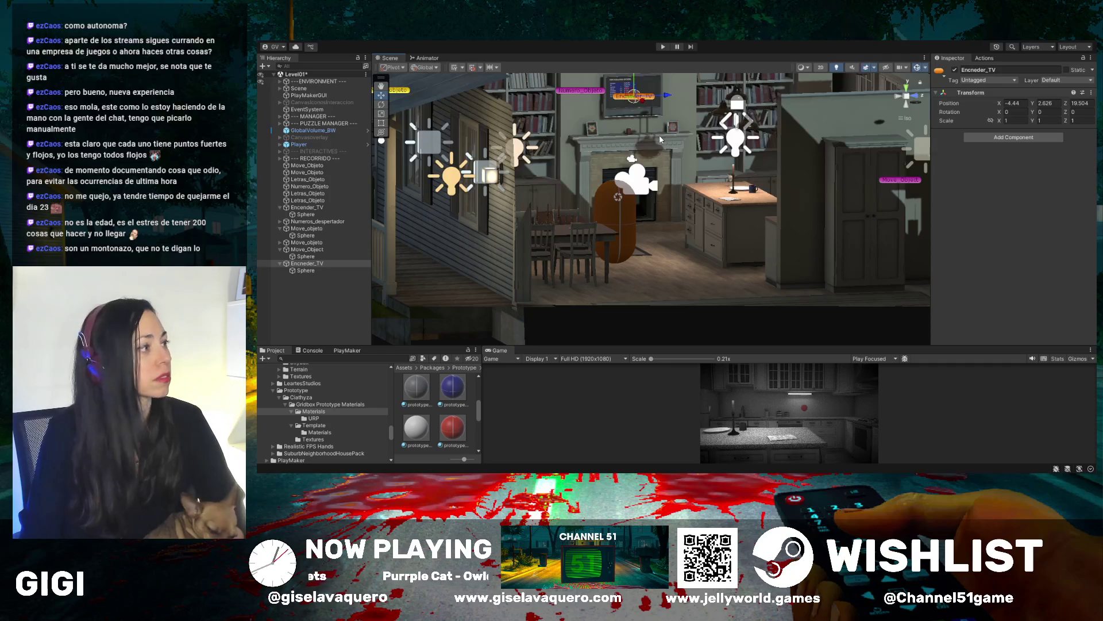
{"action": "left_click", "coordinate": [660, 140]}
{"action": "left_click", "coordinate": [693, 252]}
{"action": "scroll", "coordinate": [650, 191], "scroll_direction": "down", "scroll_amount": 3}
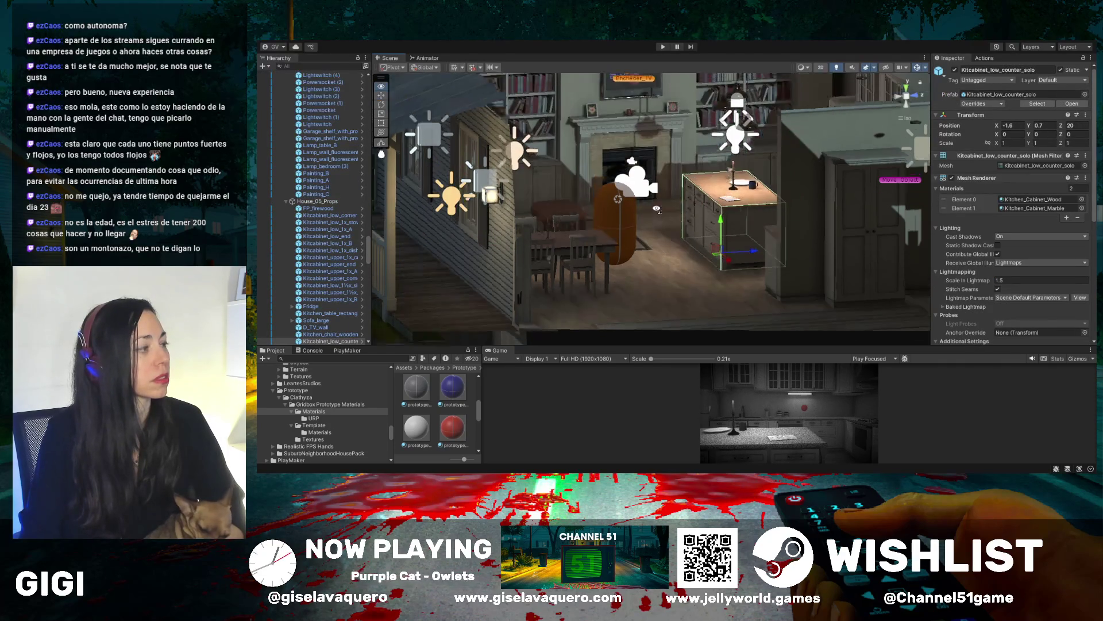
{"action": "mouse_move", "coordinate": [648, 191]}
{"action": "left_mouse_down"}
{"action": "mouse_move", "coordinate": [713, 230]}
{"action": "mouse_move", "coordinate": [631, 89]}
{"action": "left_mouse_up"}
{"action": "scroll", "coordinate": [639, 109], "scroll_direction": "up", "scroll_amount": 3}
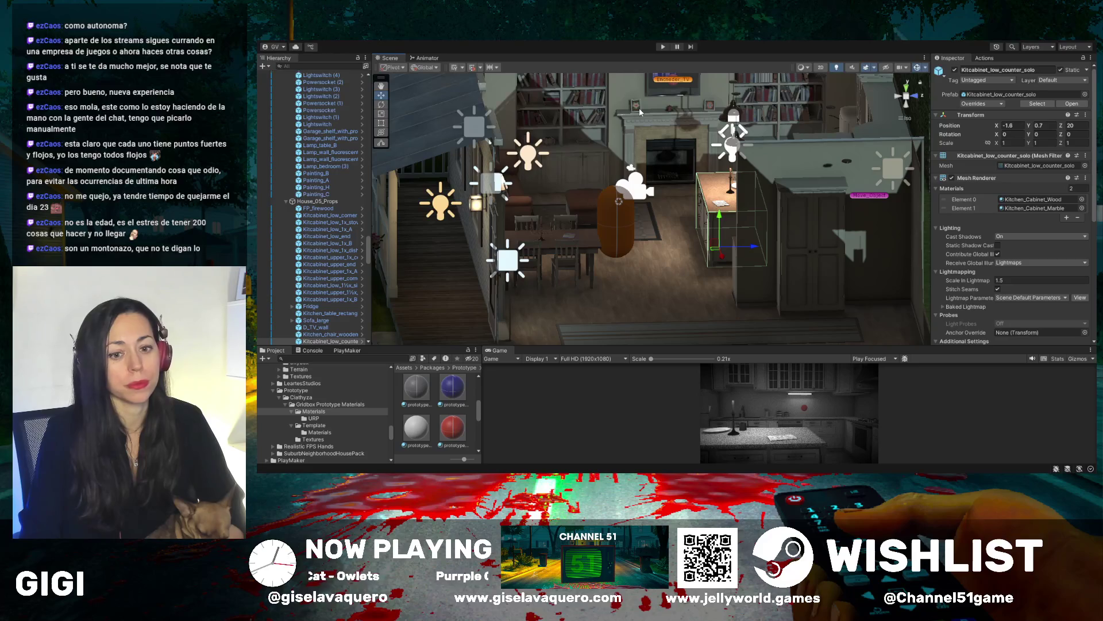
{"action": "left_click_drag", "start_coordinate": [631, 144], "coordinate": [667, 105]}
{"action": "left_click", "coordinate": [670, 103]}
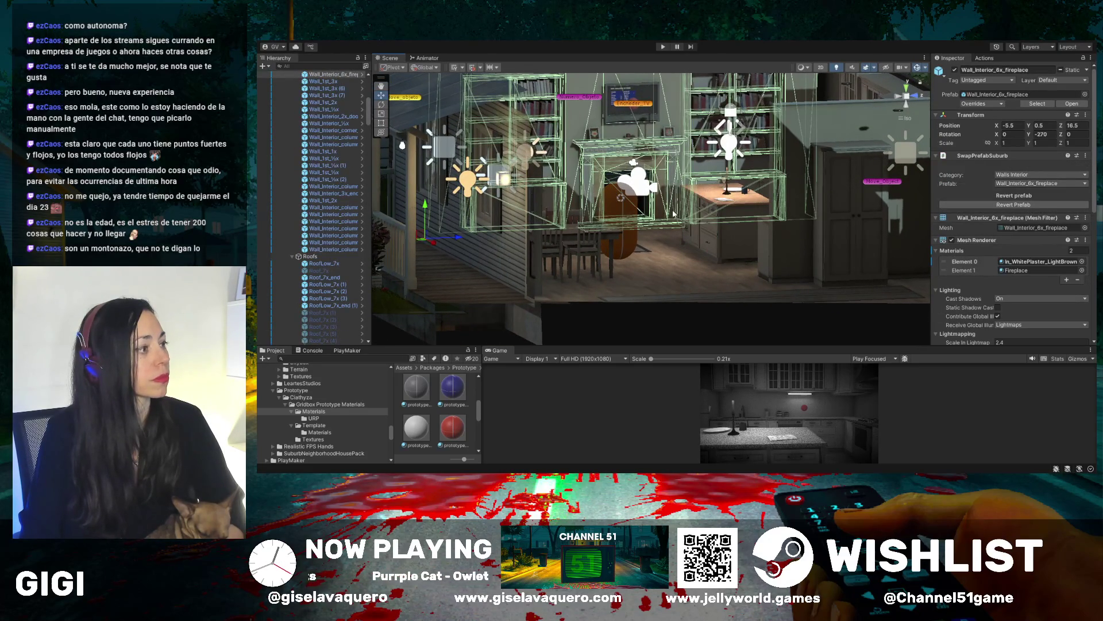
{"action": "left_click", "coordinate": [663, 261]}
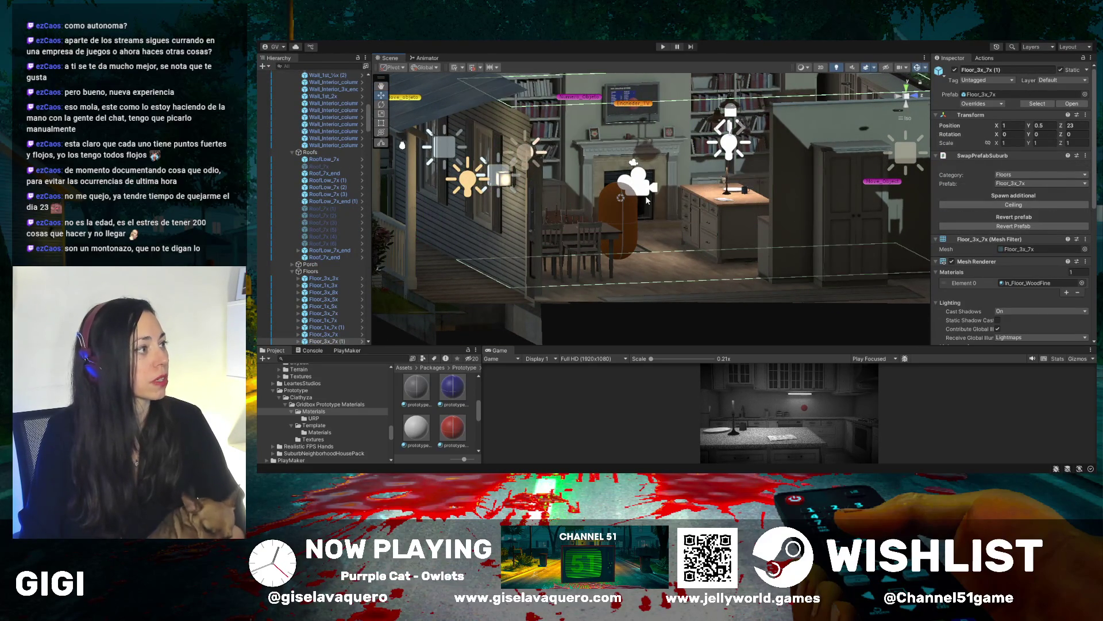
{"action": "key", "text": "f"}
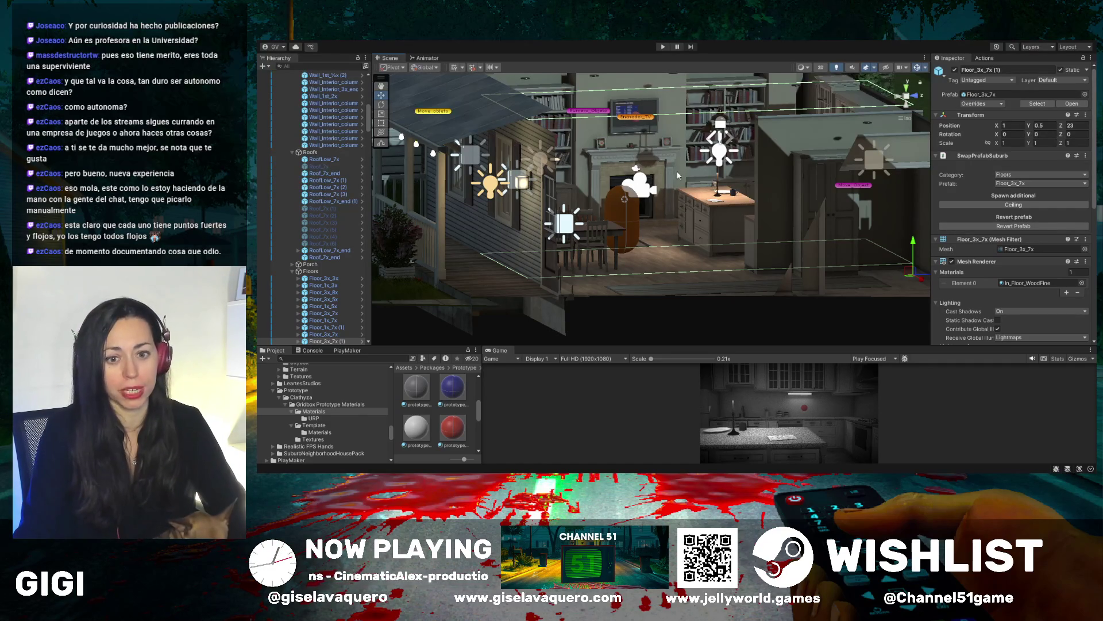
{"action": "mouse_move", "coordinate": [679, 175]}
{"action": "left_mouse_down"}
{"action": "mouse_move", "coordinate": [651, 235]}
{"action": "mouse_move", "coordinate": [703, 232]}
{"action": "left_mouse_up"}
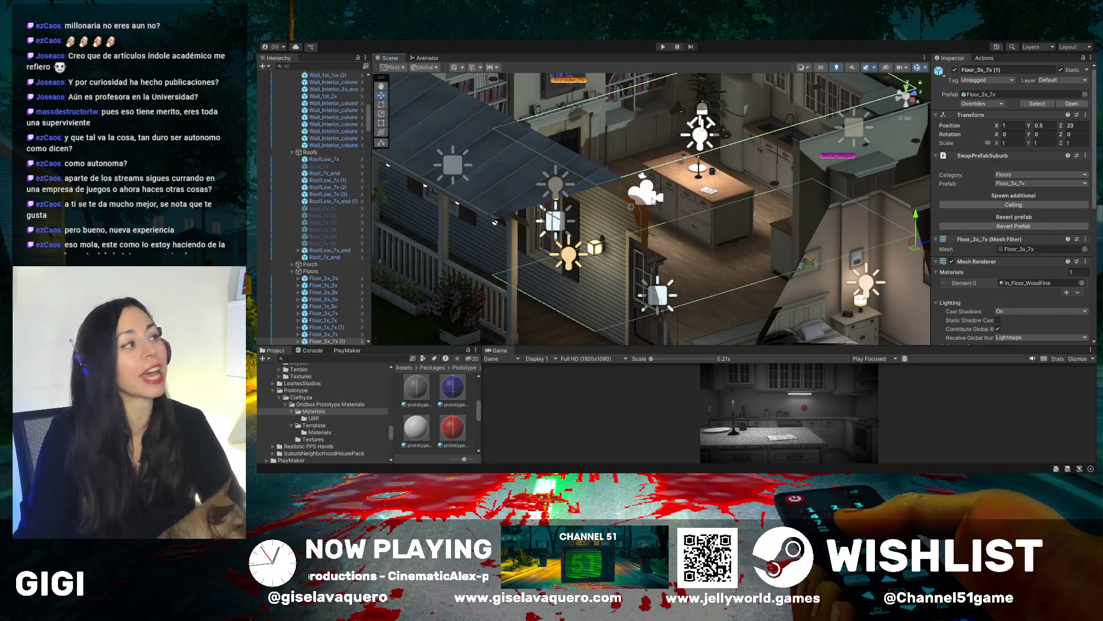
{"action": "left_click_drag", "start_coordinate": [654, 201], "coordinate": [706, 186]}
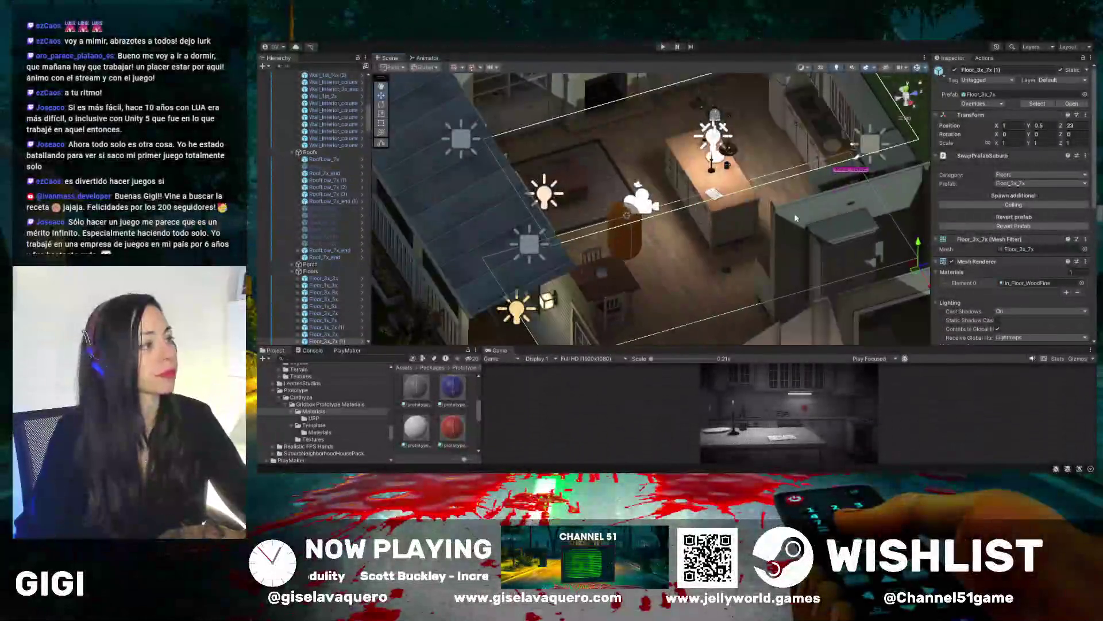
Select the KP_coffee_mug on the kitchen island and orbit closely around the island and living room
{"action": "left_click_drag", "start_coordinate": [795, 218], "coordinate": [728, 176]}
{"action": "left_click", "coordinate": [732, 182]}
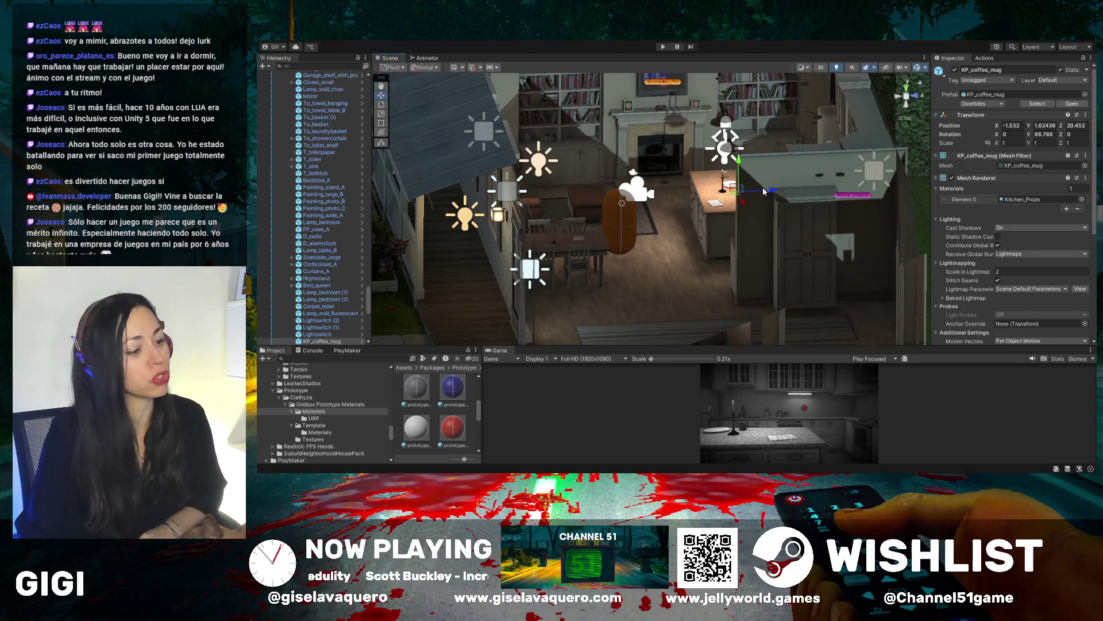
{"action": "mouse_move", "coordinate": [763, 187]}
{"action": "left_mouse_down"}
{"action": "mouse_move", "coordinate": [786, 236]}
{"action": "mouse_move", "coordinate": [680, 237]}
{"action": "mouse_move", "coordinate": [716, 187]}
{"action": "mouse_move", "coordinate": [685, 233]}
{"action": "mouse_move", "coordinate": [815, 293]}
{"action": "mouse_move", "coordinate": [716, 253]}
{"action": "mouse_move", "coordinate": [792, 229]}
{"action": "mouse_move", "coordinate": [654, 191]}
{"action": "mouse_move", "coordinate": [620, 152]}
{"action": "mouse_move", "coordinate": [719, 160]}
{"action": "mouse_move", "coordinate": [713, 196]}
{"action": "mouse_move", "coordinate": [733, 211]}
{"action": "left_mouse_up"}
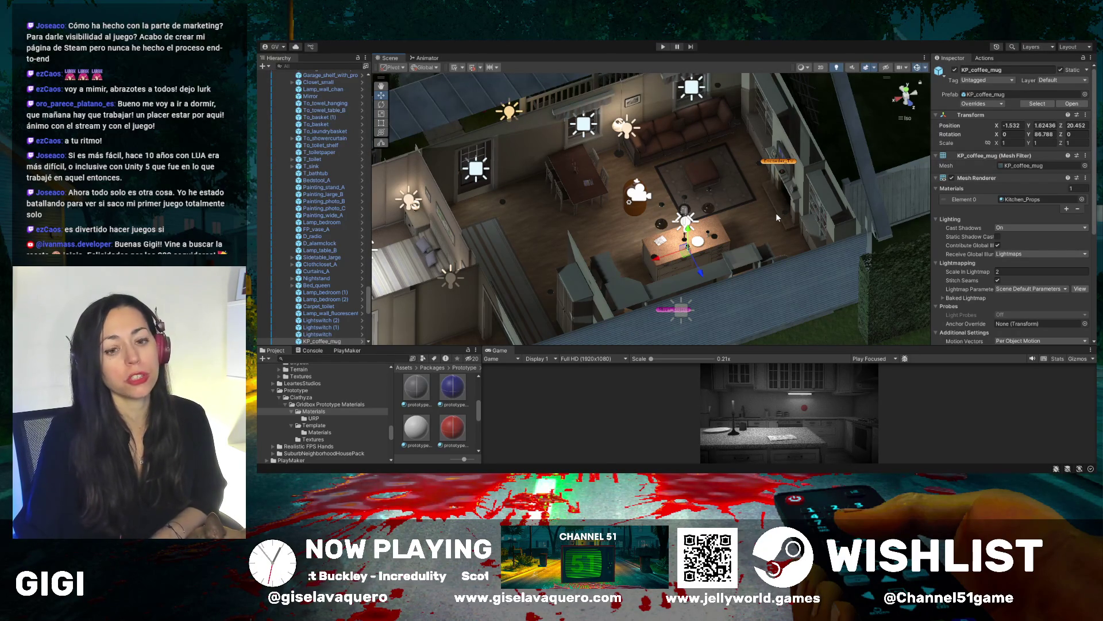
{"action": "left_click_drag", "start_coordinate": [775, 212], "coordinate": [709, 227]}
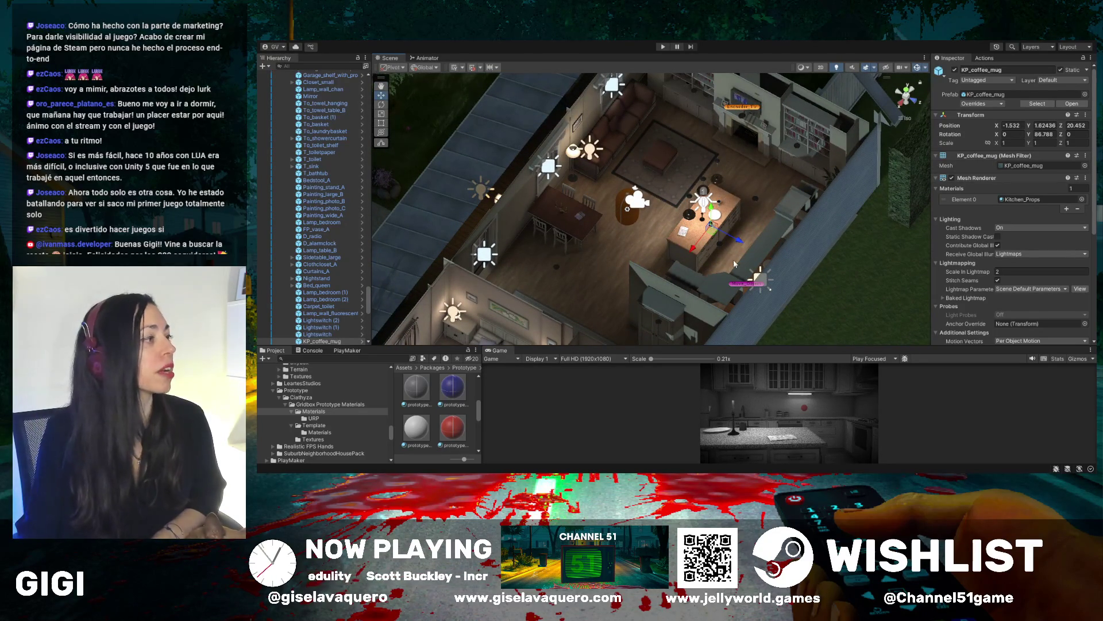
{"action": "mouse_move", "coordinate": [734, 260]}
{"action": "left_mouse_down"}
{"action": "mouse_move", "coordinate": [660, 209]}
{"action": "mouse_move", "coordinate": [690, 176]}
{"action": "left_mouse_up"}
{"action": "scroll", "coordinate": [662, 208], "scroll_direction": "up", "scroll_amount": 3}
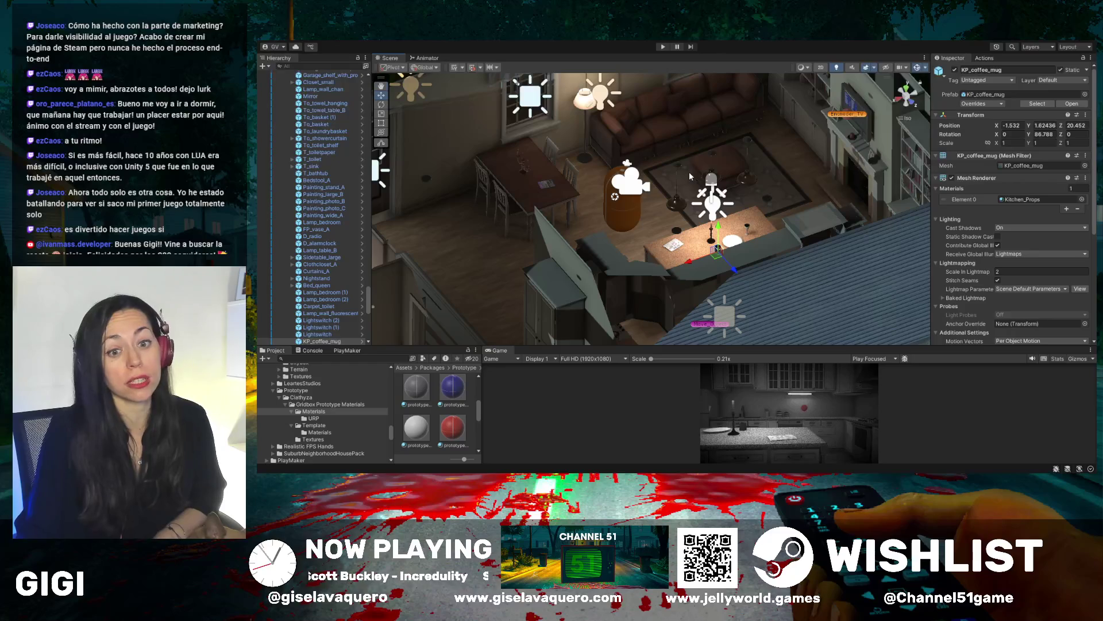
{"action": "mouse_move", "coordinate": [798, 155]}
{"action": "left_mouse_down"}
{"action": "mouse_move", "coordinate": [731, 171]}
{"action": "mouse_move", "coordinate": [755, 143]}
{"action": "left_mouse_up"}
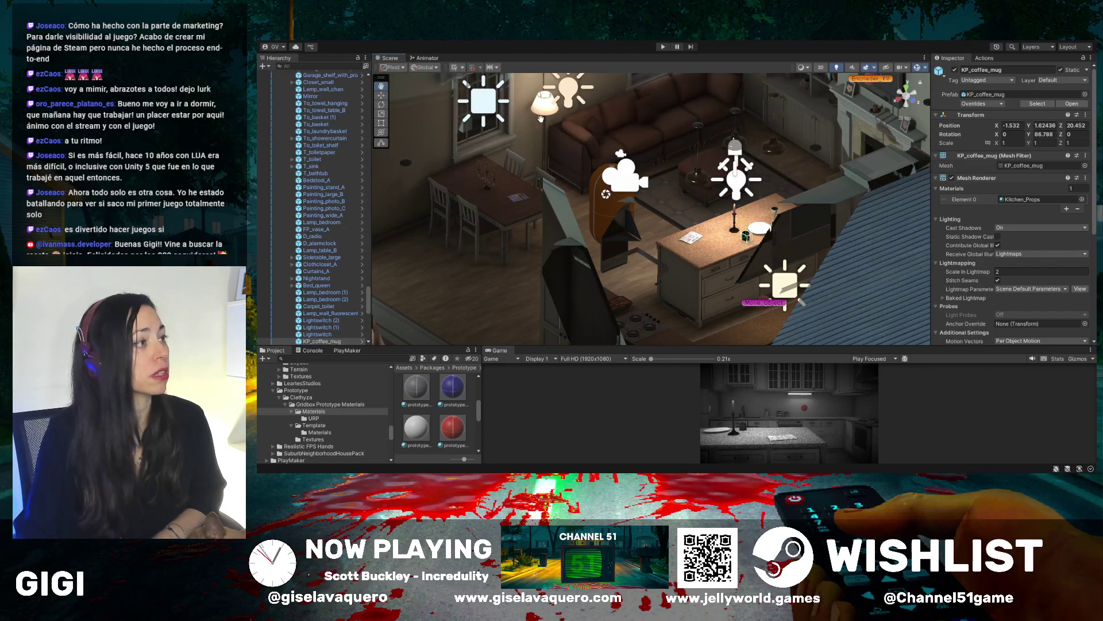
{"action": "left_click_drag", "start_coordinate": [642, 132], "coordinate": [698, 202]}
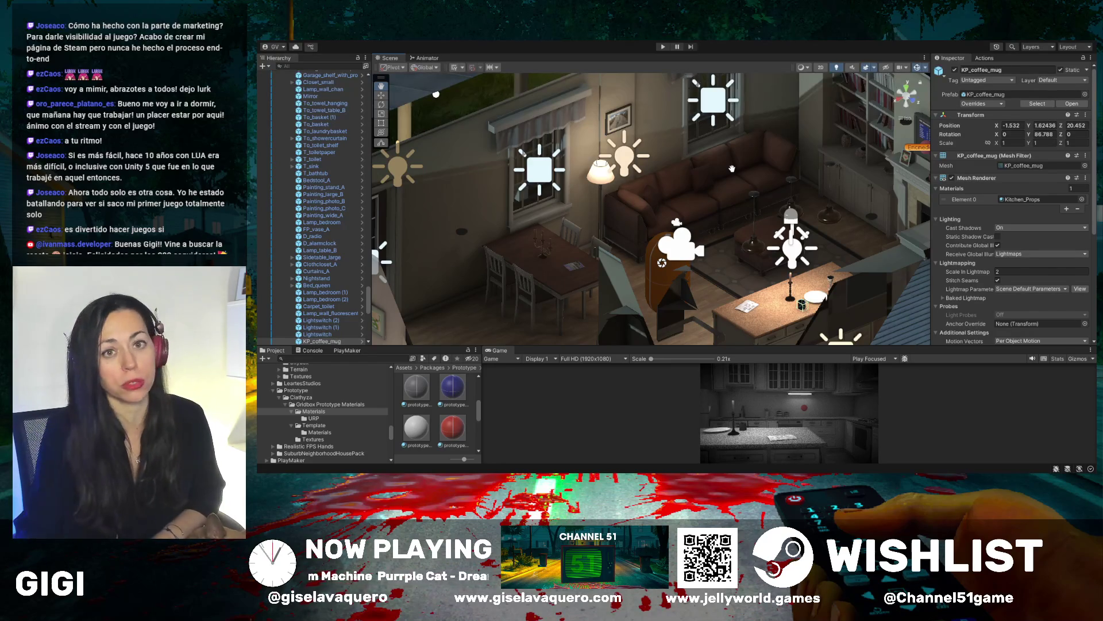
{"action": "left_click_drag", "start_coordinate": [731, 183], "coordinate": [717, 184]}
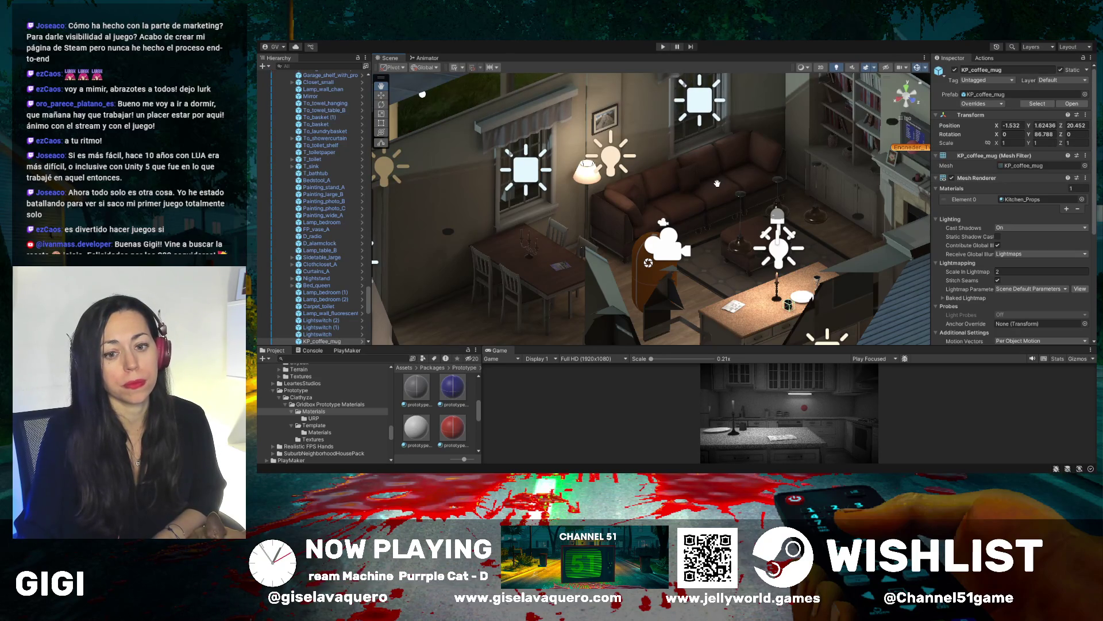
Fly and orbit the Scene view across the living room toward the couch, dining table and window
{"action": "key", "text": "Right"}
{"action": "key", "text": "Down"}
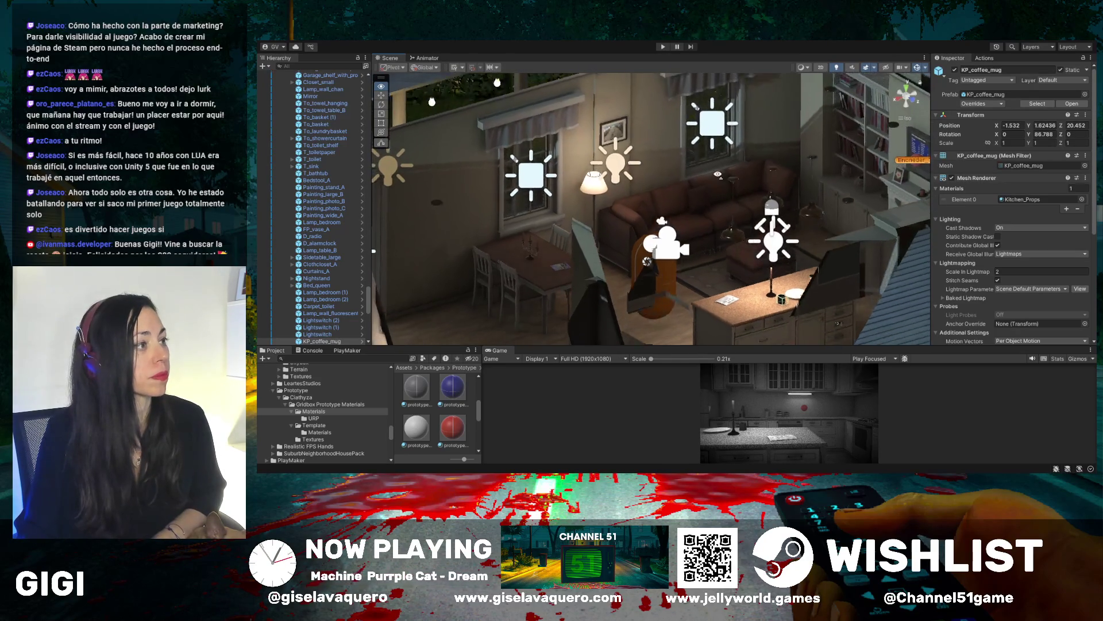
{"action": "key", "text": "Up"}
{"action": "key", "text": "Right"}
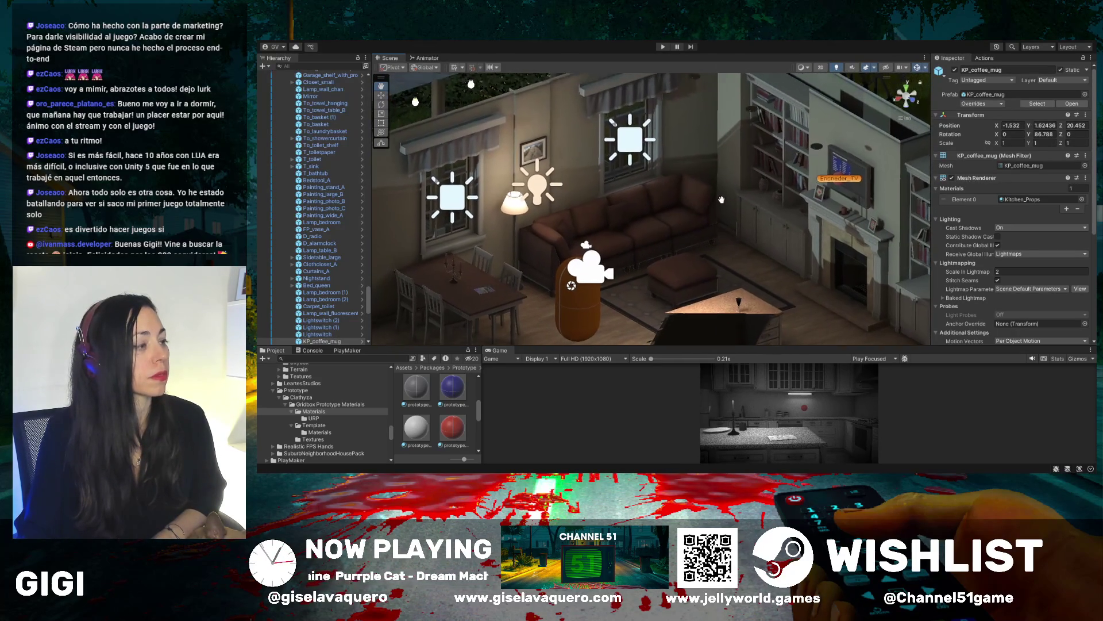
{"action": "key", "text": "Up"}
{"action": "key", "text": "Right"}
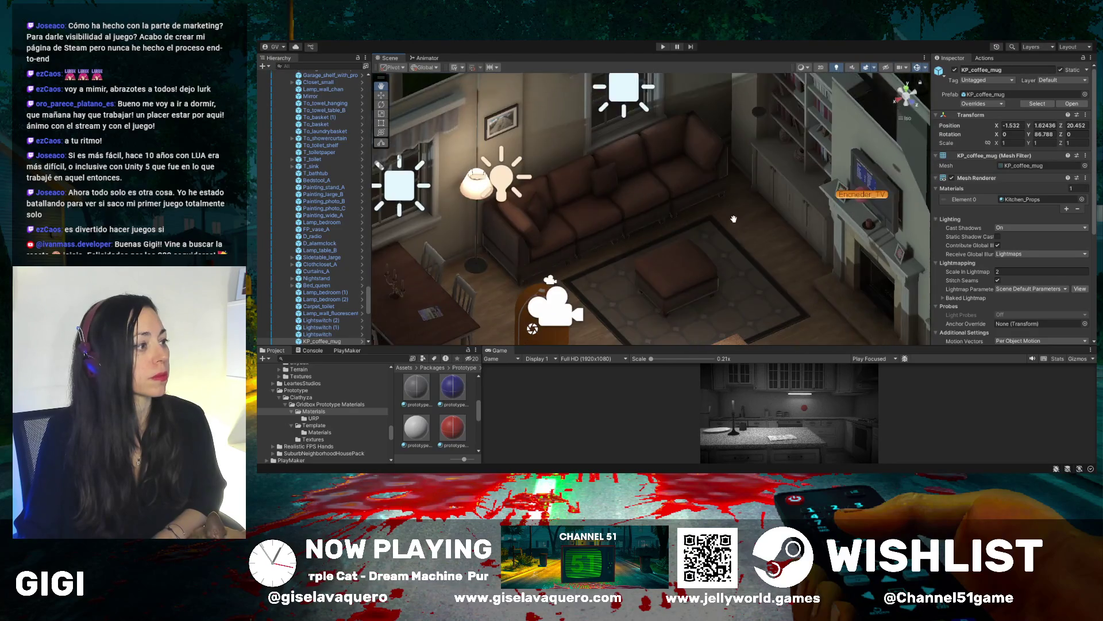
{"action": "left_click_drag", "start_coordinate": [734, 219], "coordinate": [758, 184]}
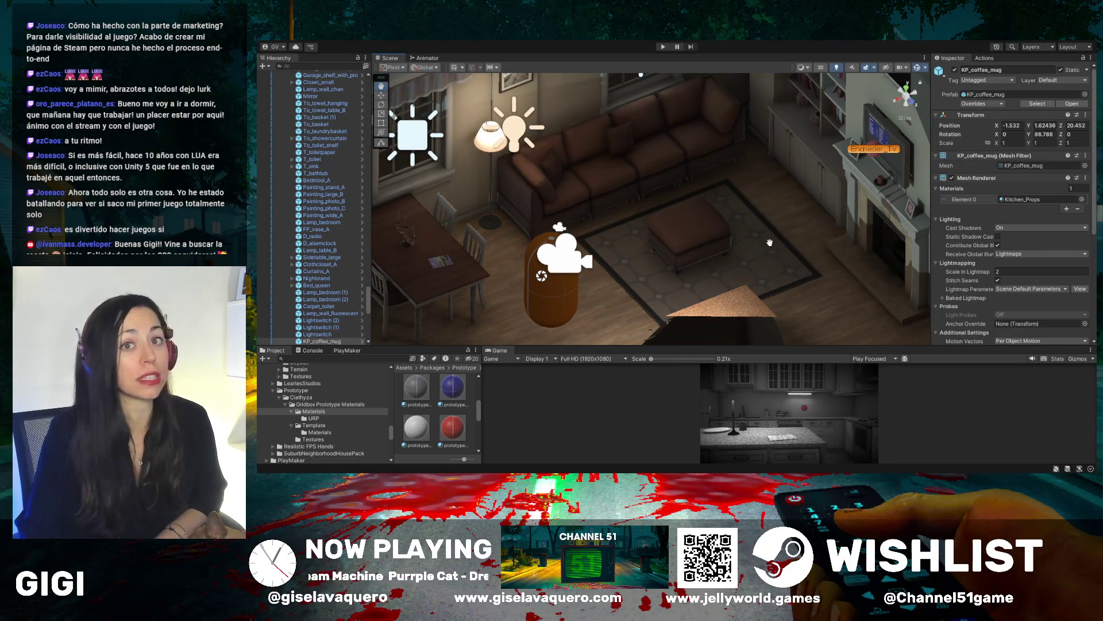
{"action": "mouse_move", "coordinate": [770, 243]}
{"action": "left_mouse_down"}
{"action": "mouse_move", "coordinate": [796, 233]}
{"action": "mouse_move", "coordinate": [773, 249]}
{"action": "mouse_move", "coordinate": [783, 240]}
{"action": "mouse_move", "coordinate": [812, 261]}
{"action": "left_mouse_up"}
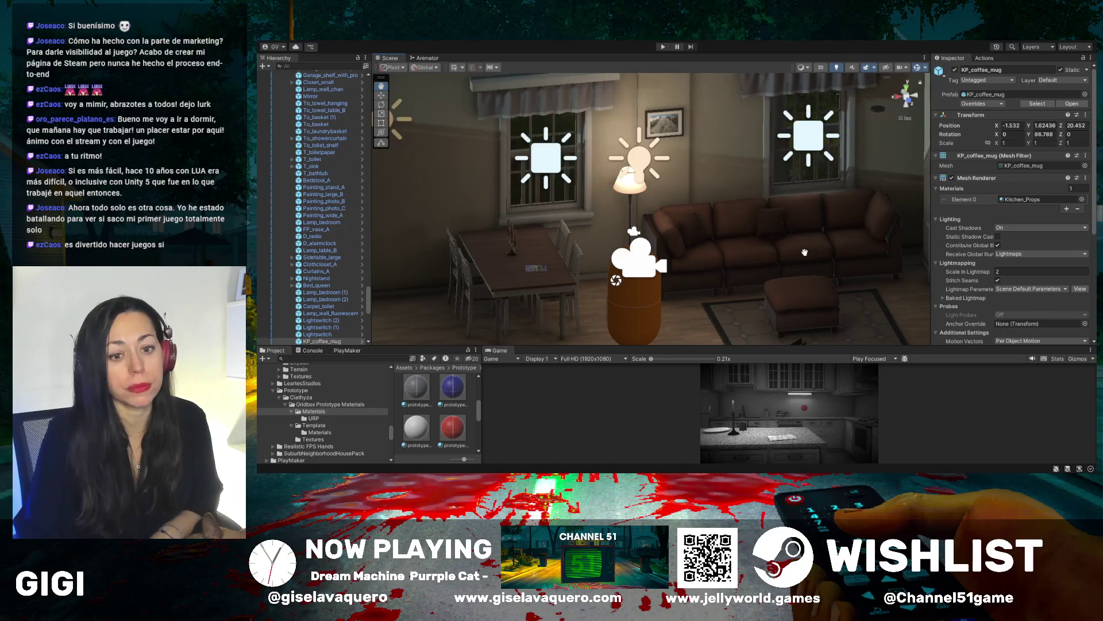
{"action": "mouse_move", "coordinate": [804, 252]}
{"action": "left_mouse_down"}
{"action": "mouse_move", "coordinate": [775, 264]}
{"action": "mouse_move", "coordinate": [702, 244]}
{"action": "left_mouse_up"}
{"action": "mouse_move", "coordinate": [767, 284]}
{"action": "left_mouse_down"}
{"action": "mouse_move", "coordinate": [791, 271]}
{"action": "mouse_move", "coordinate": [748, 271]}
{"action": "mouse_move", "coordinate": [750, 243]}
{"action": "mouse_move", "coordinate": [724, 237]}
{"action": "mouse_move", "coordinate": [713, 190]}
{"action": "mouse_move", "coordinate": [696, 181]}
{"action": "mouse_move", "coordinate": [813, 154]}
{"action": "mouse_move", "coordinate": [814, 212]}
{"action": "mouse_move", "coordinate": [749, 226]}
{"action": "mouse_move", "coordinate": [630, 179]}
{"action": "mouse_move", "coordinate": [695, 185]}
{"action": "left_mouse_up"}
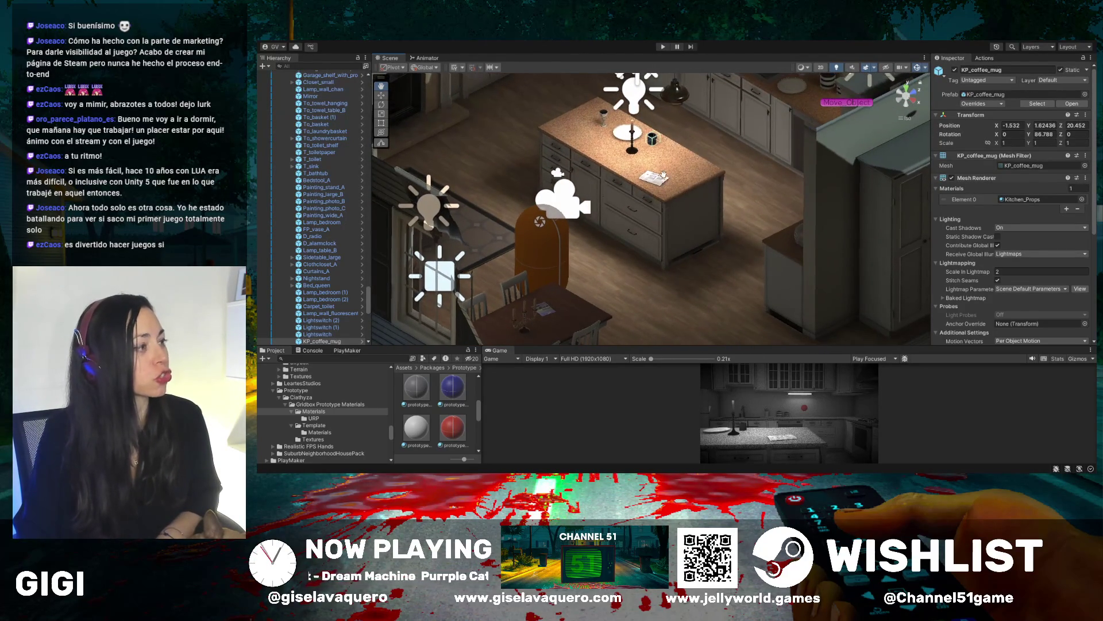
Orbit around the kitchen island to the TV wall and scroll the Hierarchy to the top
{"action": "scroll", "coordinate": [635, 197], "scroll_direction": "up", "scroll_amount": 5}
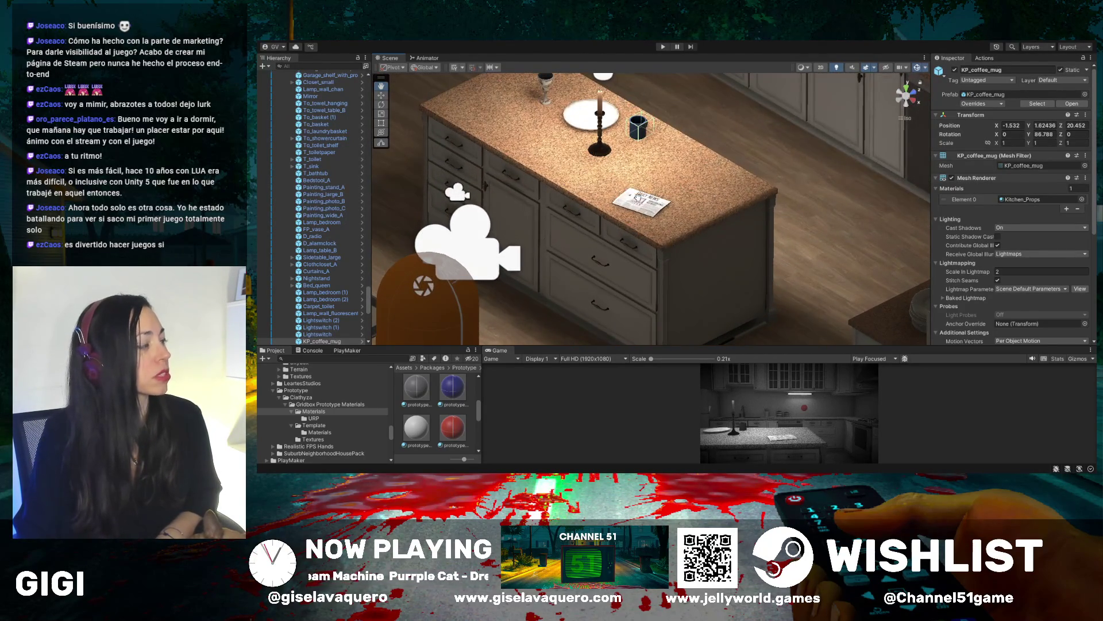
{"action": "scroll", "coordinate": [637, 197], "scroll_direction": "down", "scroll_amount": 5}
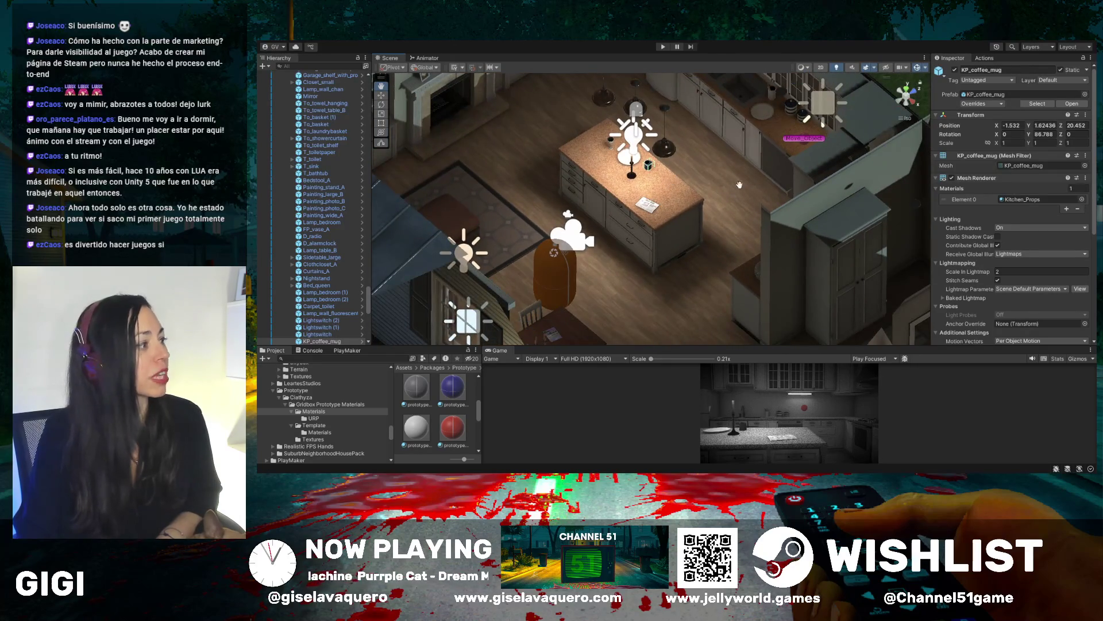
{"action": "left_click_drag", "start_coordinate": [740, 185], "coordinate": [660, 156]}
{"action": "mouse_move", "coordinate": [572, 128]}
{"action": "left_mouse_down"}
{"action": "mouse_move", "coordinate": [710, 123]}
{"action": "mouse_move", "coordinate": [743, 152]}
{"action": "left_mouse_up"}
{"action": "left_click_drag", "start_coordinate": [767, 115], "coordinate": [654, 210]}
{"action": "scroll", "coordinate": [327, 172], "scroll_direction": "up", "scroll_amount": 10}
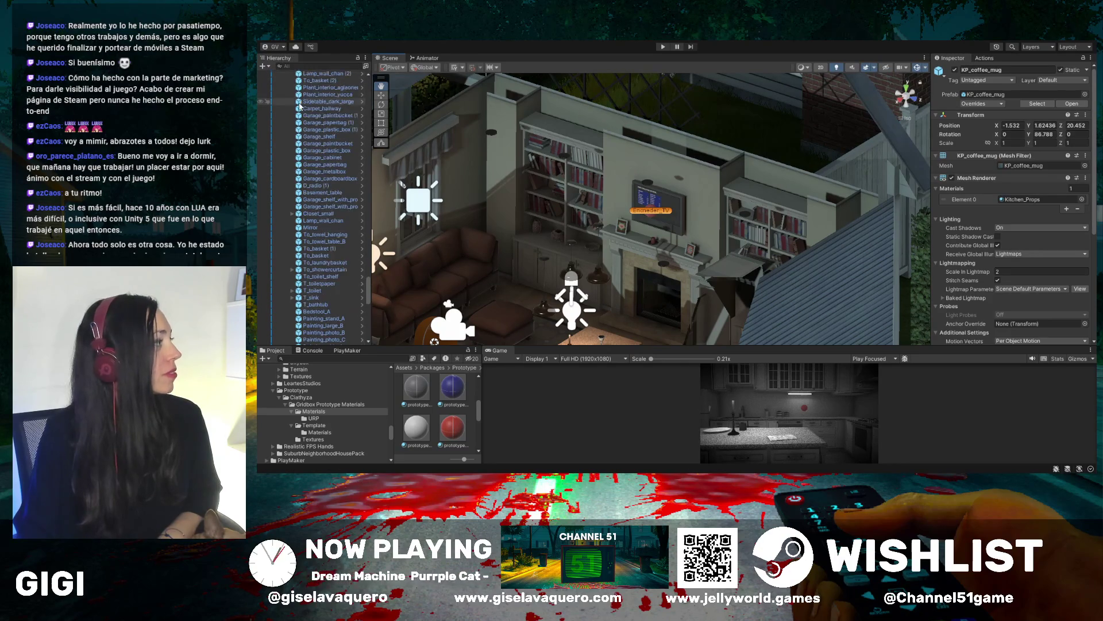
{"action": "scroll", "coordinate": [339, 144], "scroll_direction": "up", "scroll_amount": 5}
{"action": "scroll", "coordinate": [322, 172], "scroll_direction": "up", "scroll_amount": 5}
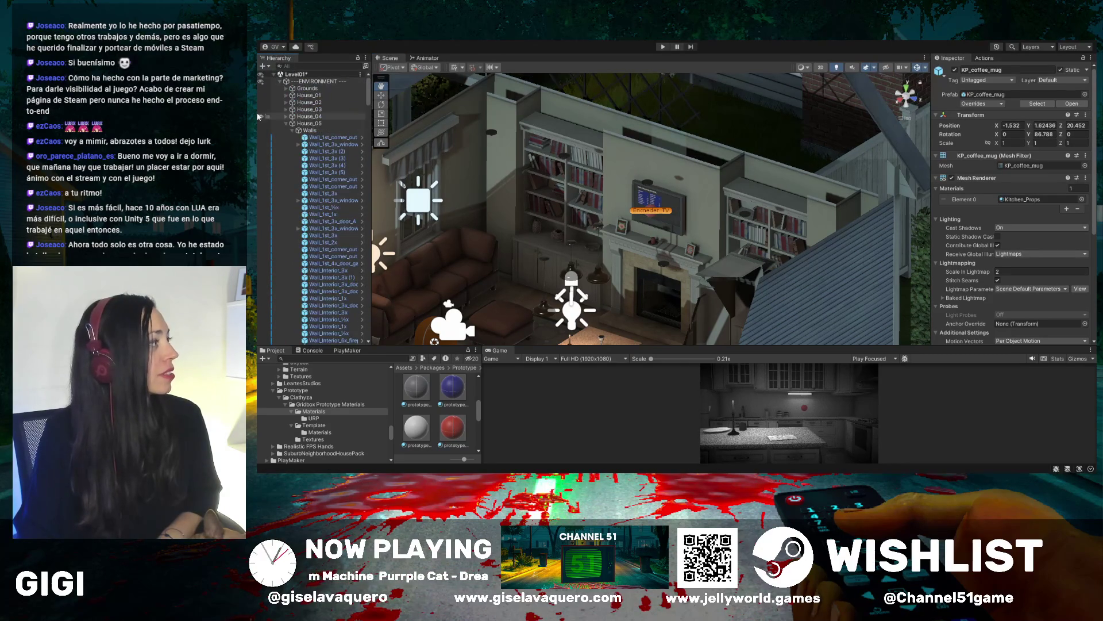
Collapse ---ENVIRONMENT--- and duplicate the Encneder_TV interactable
{"action": "left_click", "coordinate": [280, 81]}
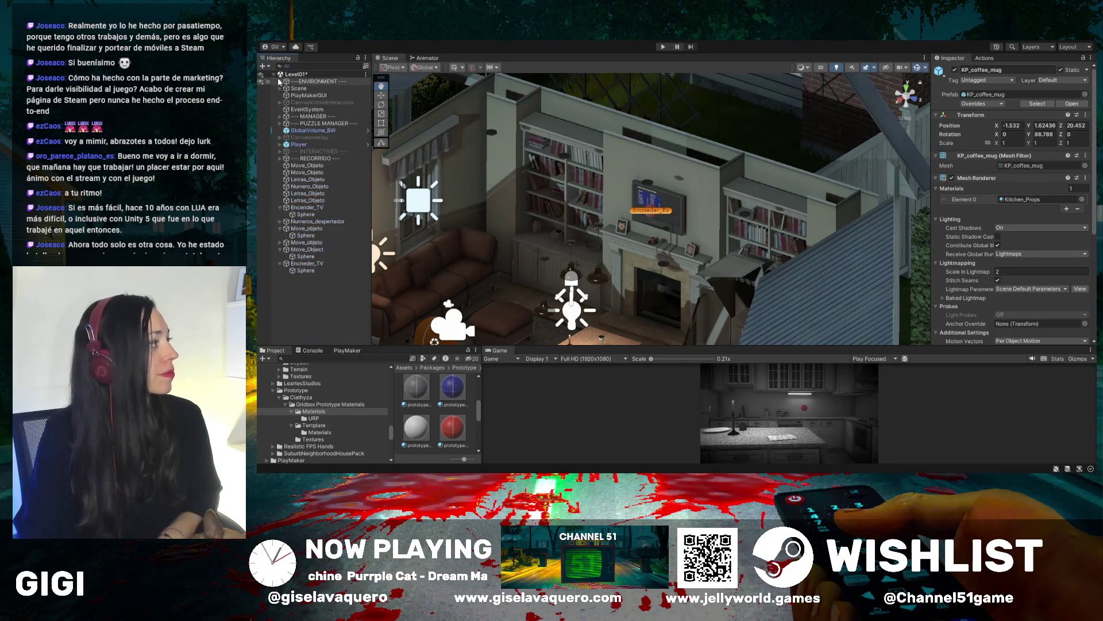
{"action": "left_click", "coordinate": [307, 263]}
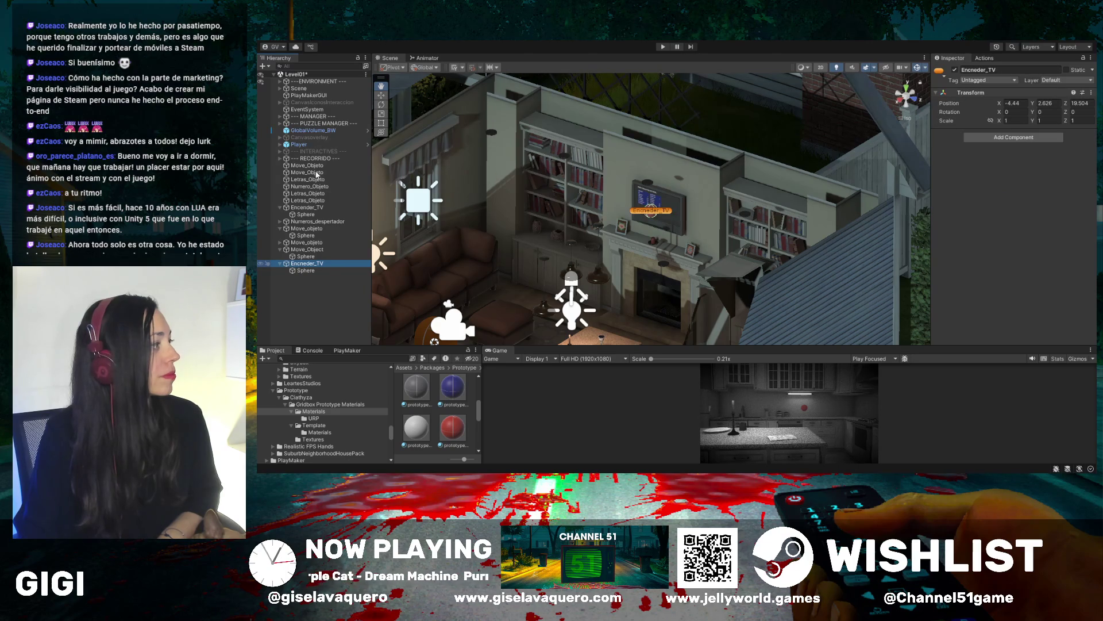
{"action": "key", "text": "ctrl+d"}
Rename the duplicate to Letras_Papel
{"action": "left_click", "coordinate": [322, 278]}
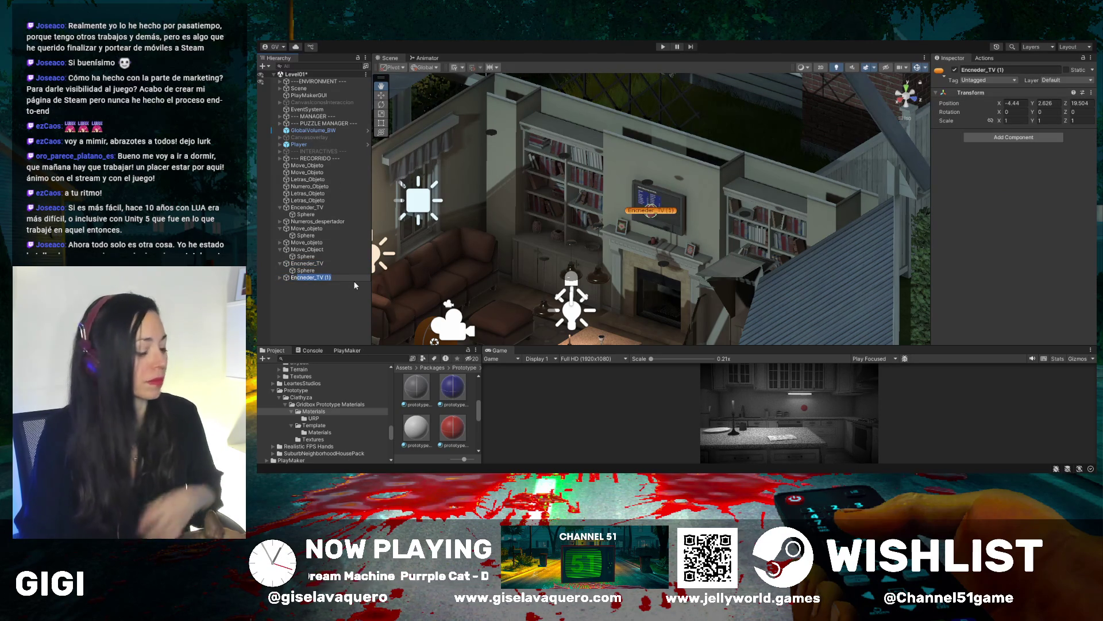
{"action": "type", "text": "En<"}
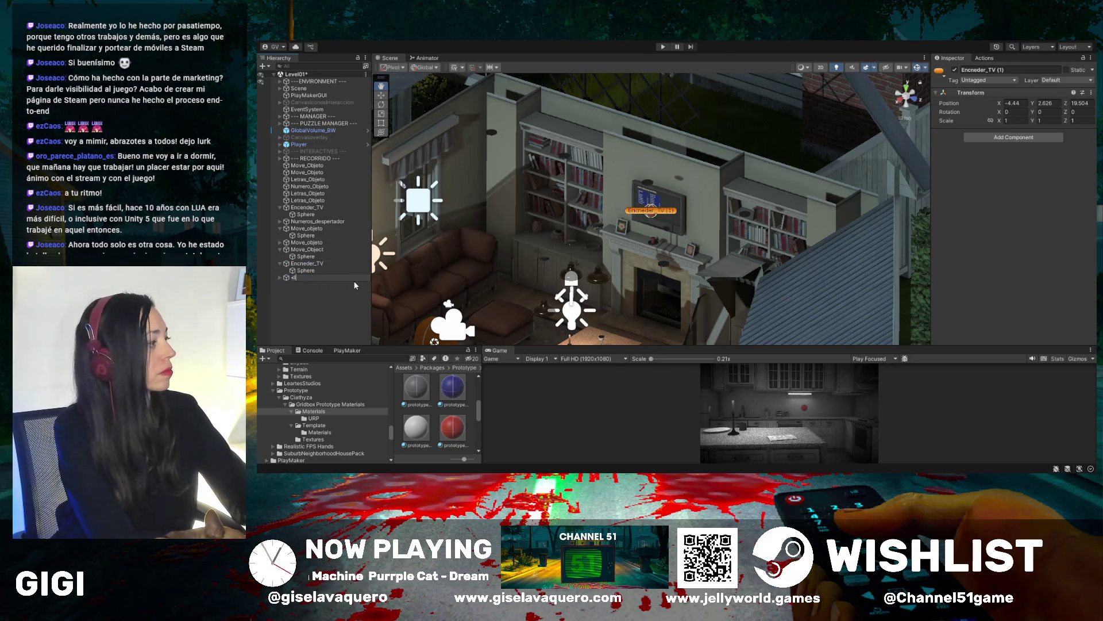
{"action": "type", "text": "Le"}
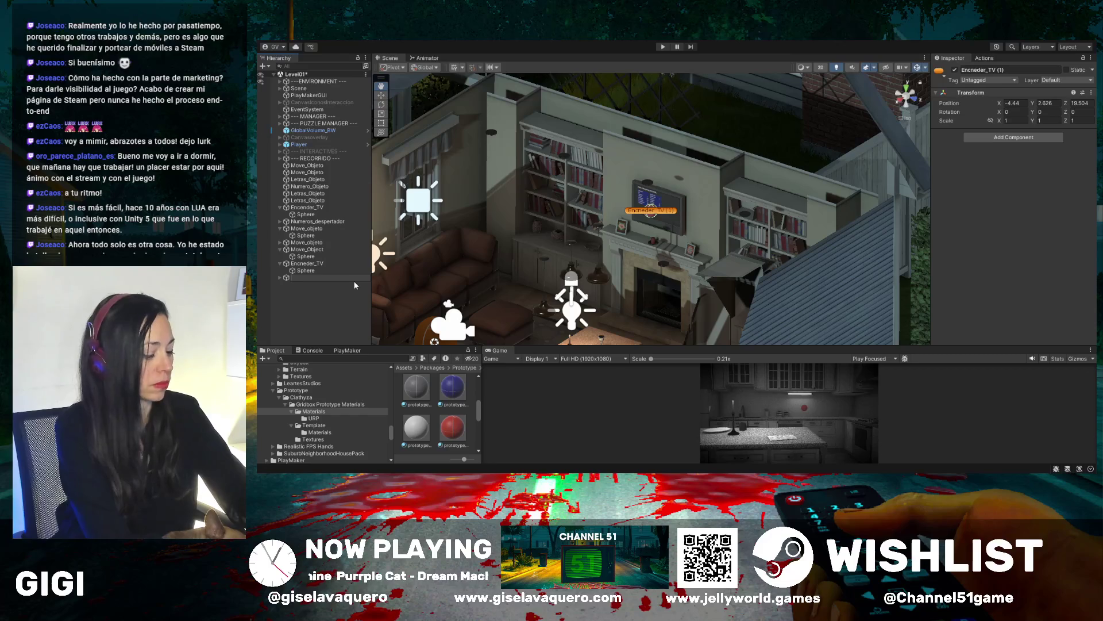
{"action": "type", "text": "_Per"}
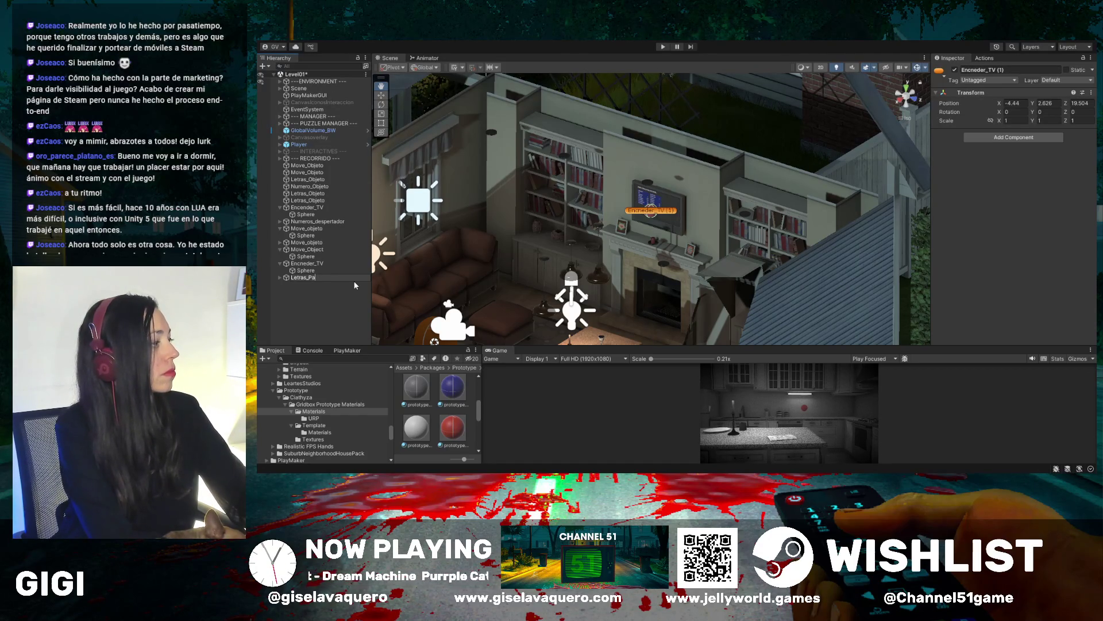
{"action": "type", "text": "l"}
{"action": "key", "text": "Return"}
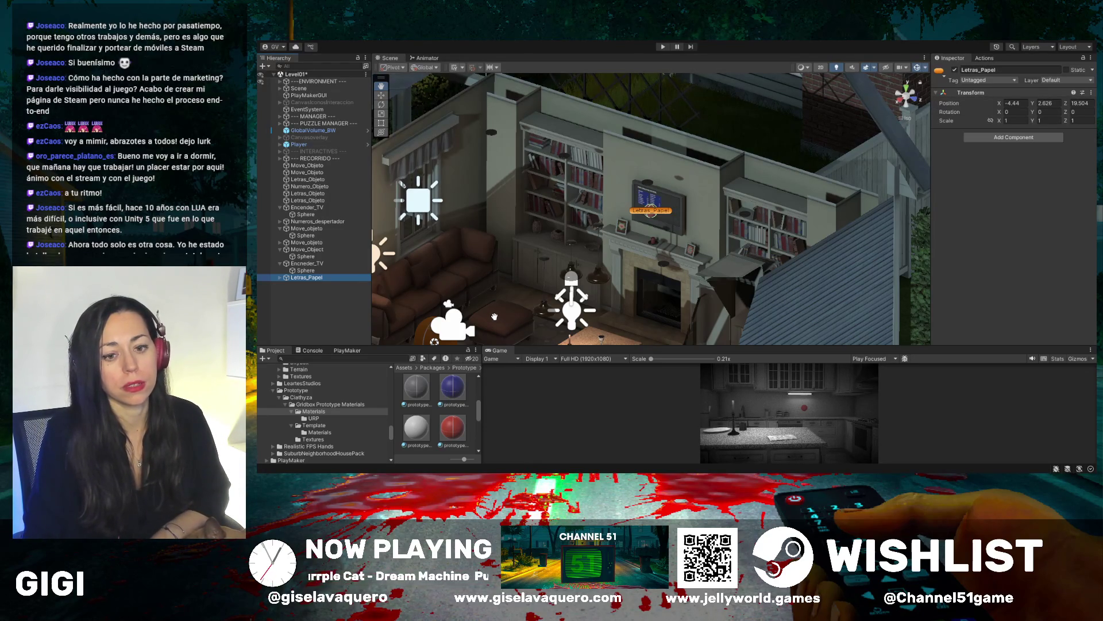
Frame Letras_Papel on the living-room TV and orbit to a side-on angle
{"action": "left_click_drag", "start_coordinate": [493, 315], "coordinate": [514, 279]}
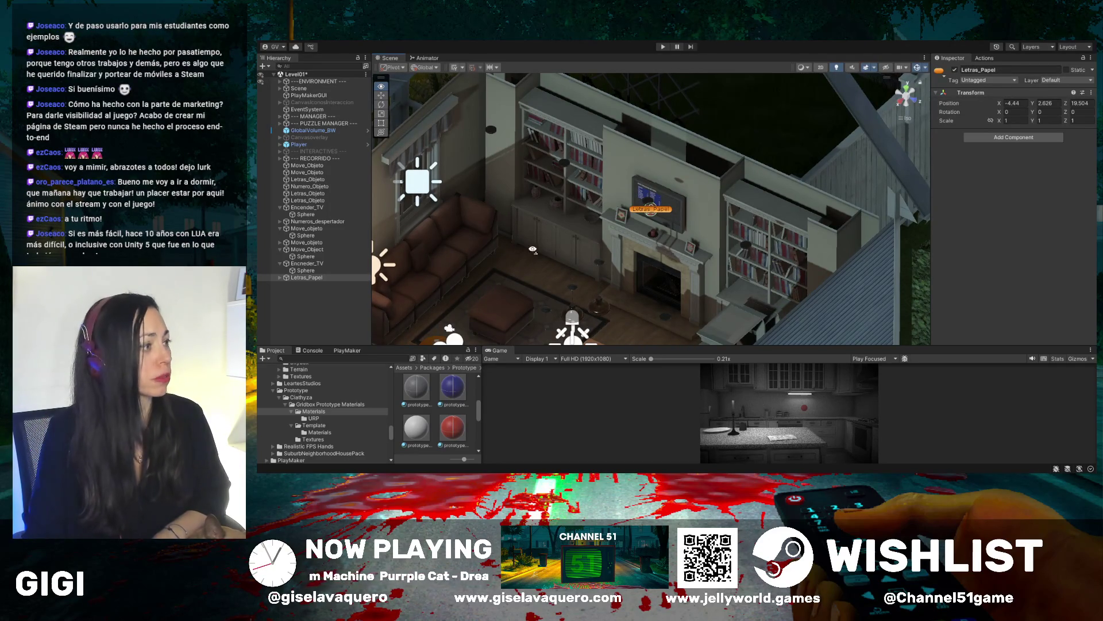
{"action": "mouse_move", "coordinate": [532, 249]}
{"action": "left_mouse_down"}
{"action": "mouse_move", "coordinate": [597, 232]}
{"action": "mouse_move", "coordinate": [374, 235]}
{"action": "left_mouse_up"}
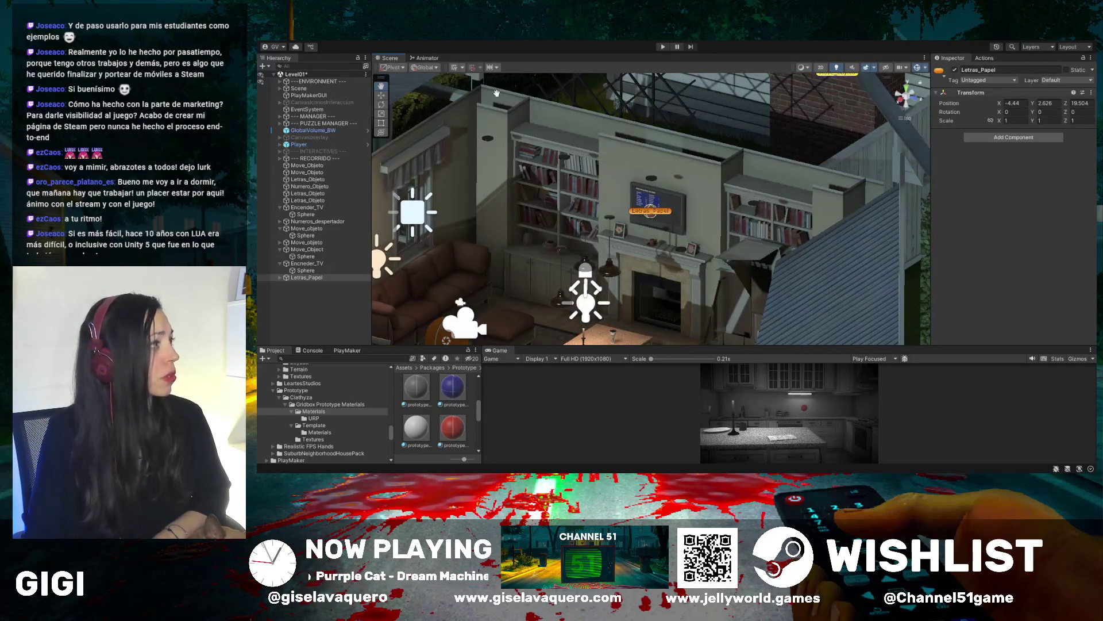
{"action": "key", "text": "f"}
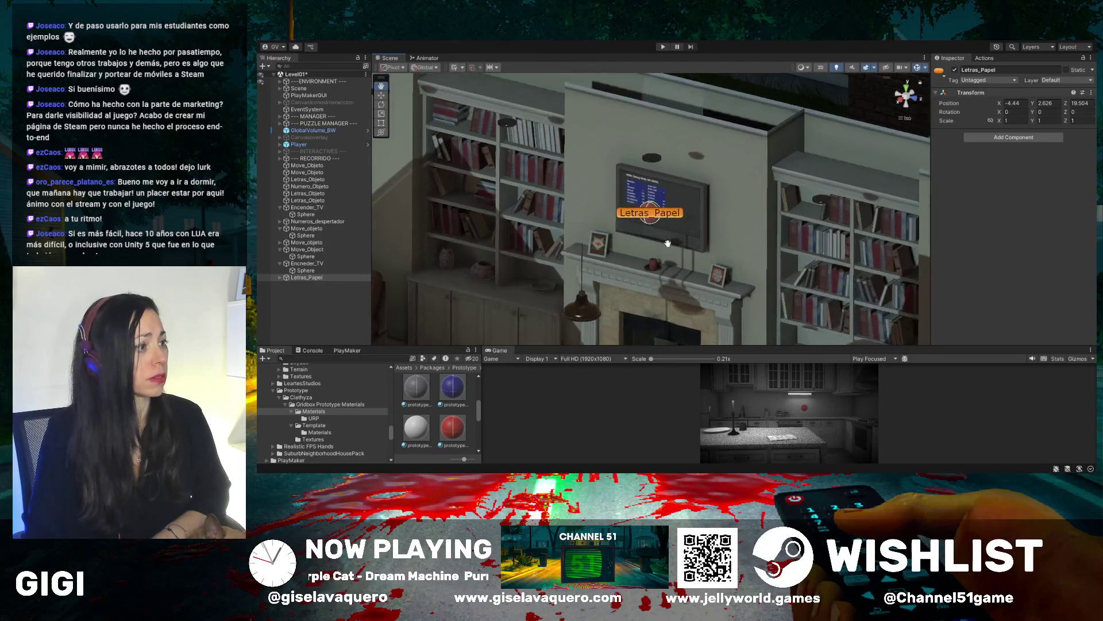
{"action": "mouse_move", "coordinate": [702, 248]}
{"action": "left_mouse_down"}
{"action": "mouse_move", "coordinate": [678, 247]}
{"action": "mouse_move", "coordinate": [752, 254]}
{"action": "mouse_move", "coordinate": [575, 299]}
{"action": "mouse_move", "coordinate": [401, 368]}
{"action": "left_mouse_up"}
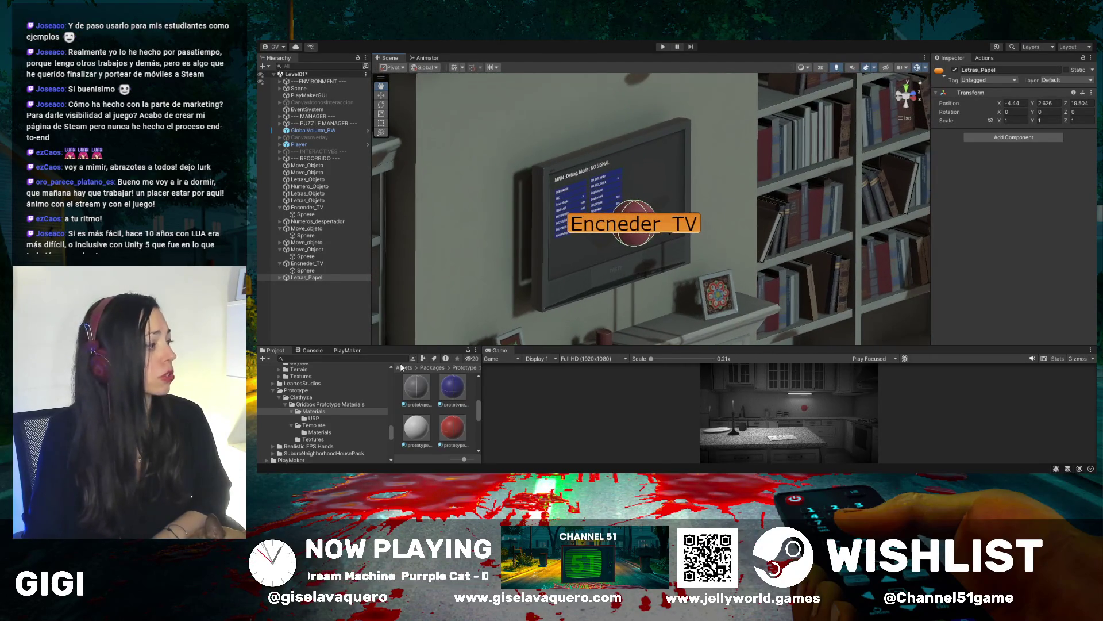
{"action": "left_click_drag", "start_coordinate": [455, 390], "coordinate": [454, 383]}
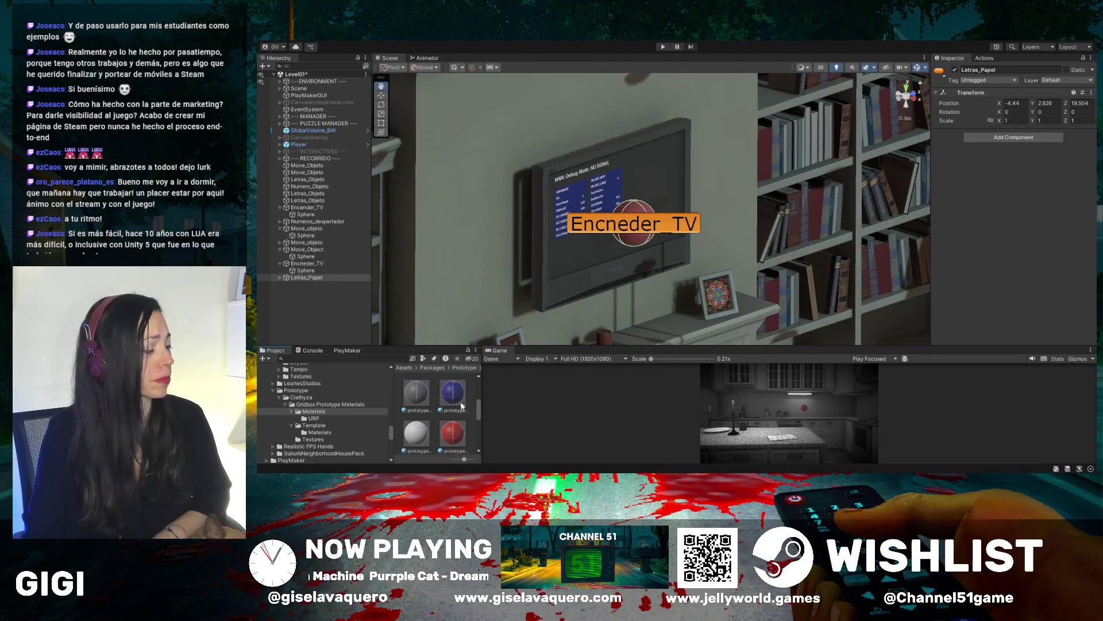
{"action": "scroll", "coordinate": [454, 408], "scroll_direction": "down", "scroll_amount": 3}
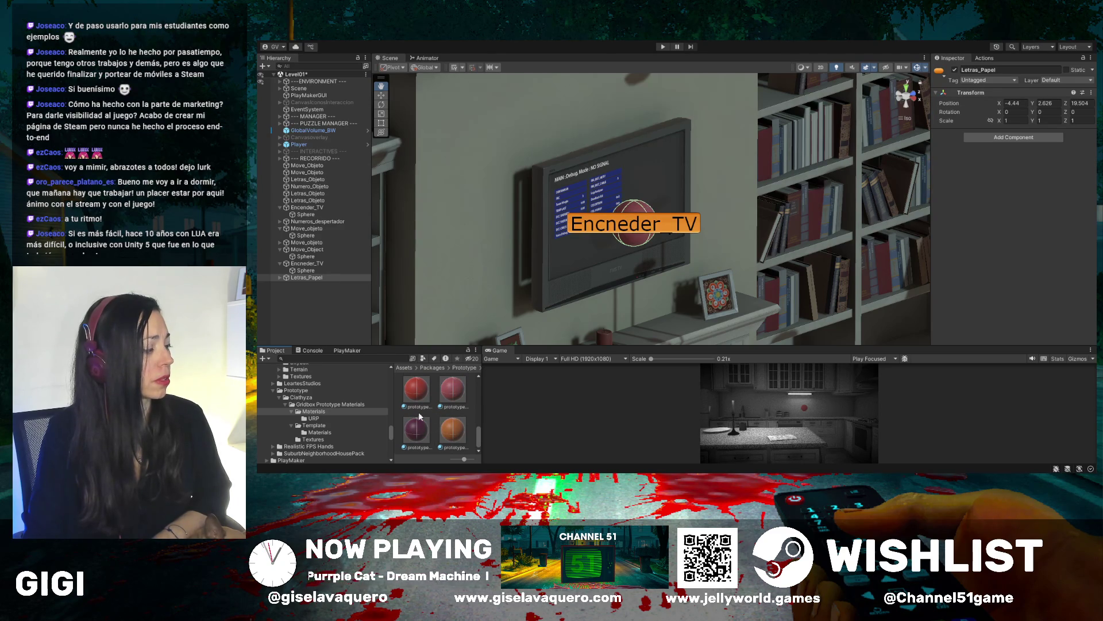
{"action": "scroll", "coordinate": [431, 409], "scroll_direction": "up", "scroll_amount": 3}
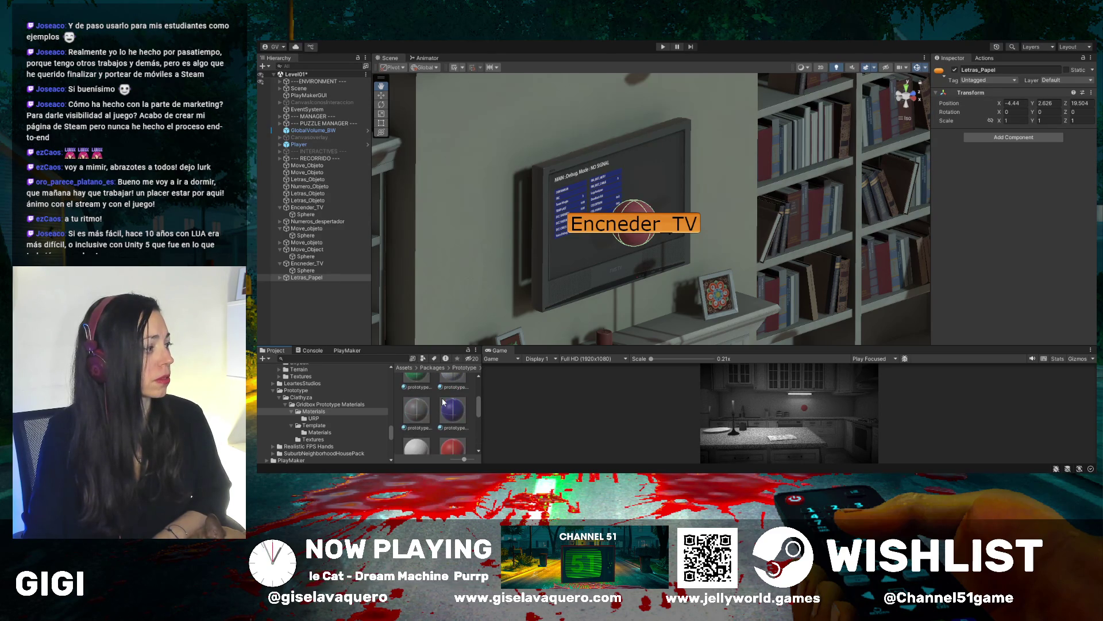
{"action": "scroll", "coordinate": [447, 409], "scroll_direction": "up", "scroll_amount": 1}
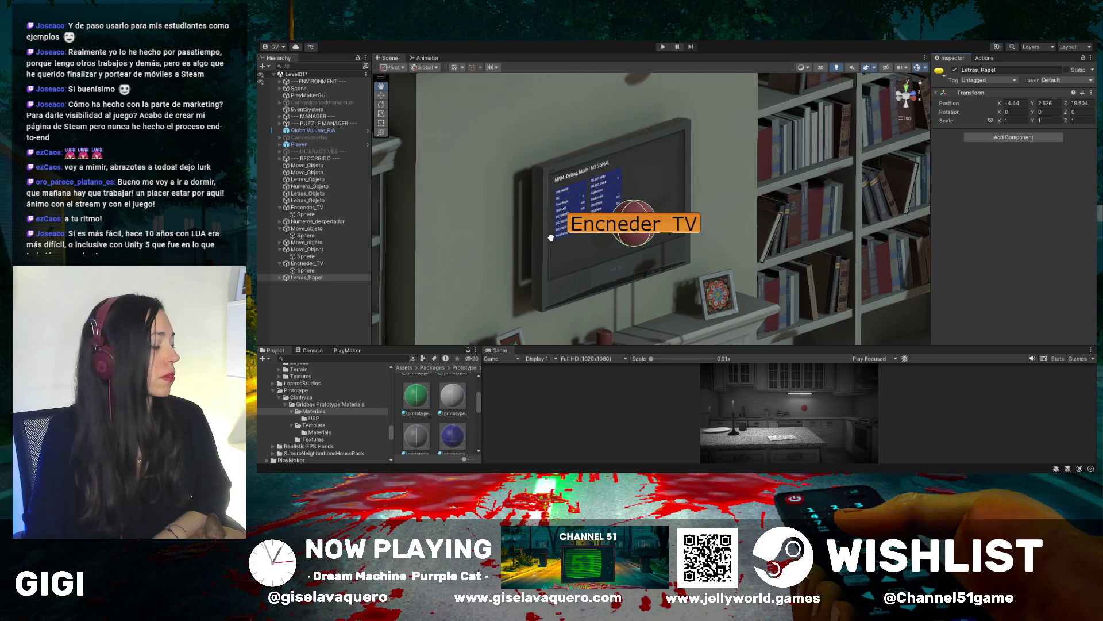
Select Letras_Papel, slide it sideways off the TV, and pan toward the kitchen counter
{"action": "left_click", "coordinate": [298, 279]}
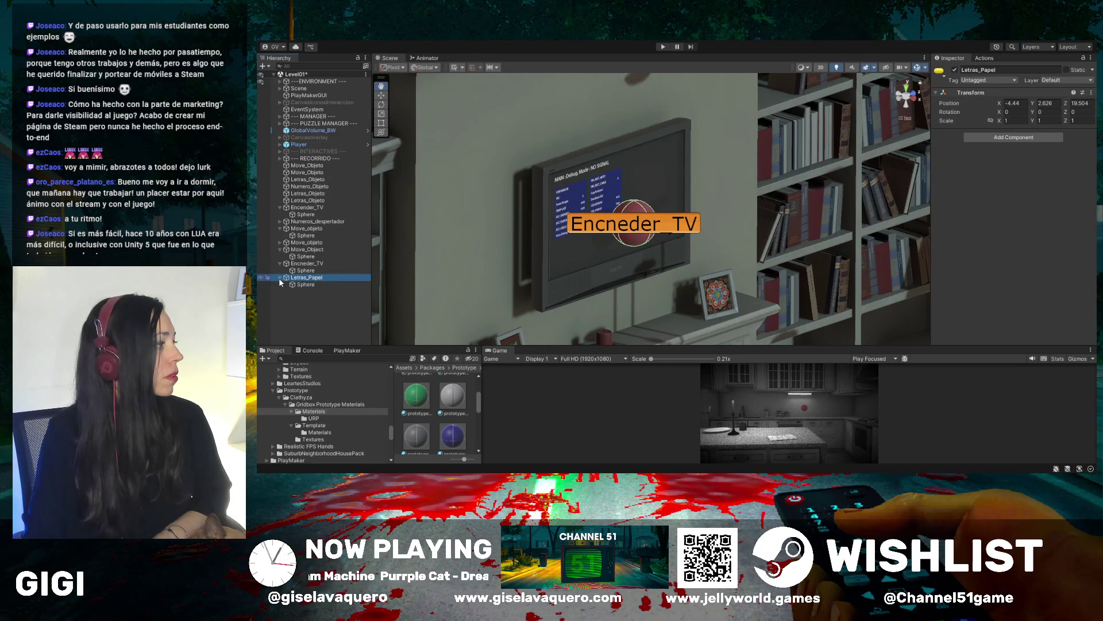
{"action": "left_click_drag", "start_coordinate": [603, 242], "coordinate": [680, 246]}
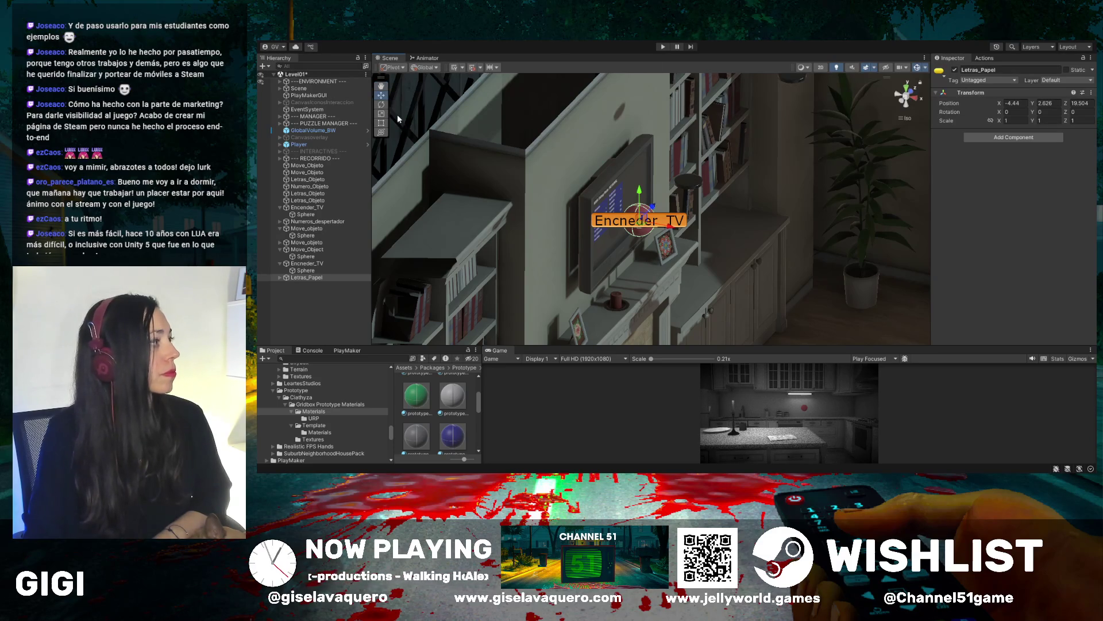
{"action": "left_click_drag", "start_coordinate": [673, 230], "coordinate": [747, 255]}
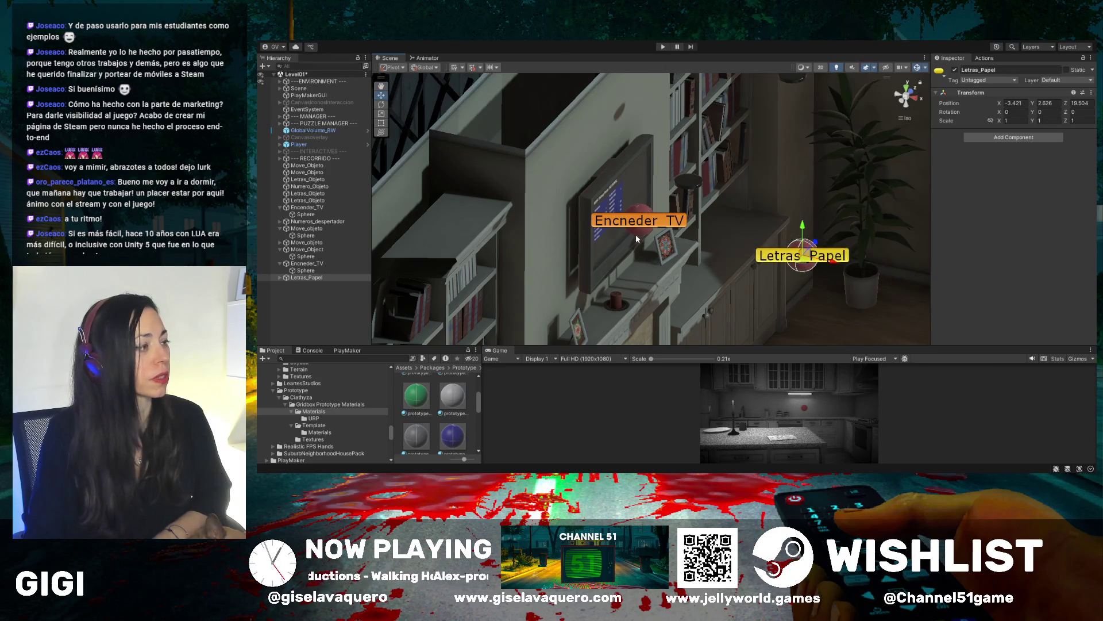
{"action": "scroll", "coordinate": [716, 247], "scroll_direction": "up", "scroll_amount": 3}
{"action": "left_click_drag", "start_coordinate": [815, 255], "coordinate": [808, 254]}
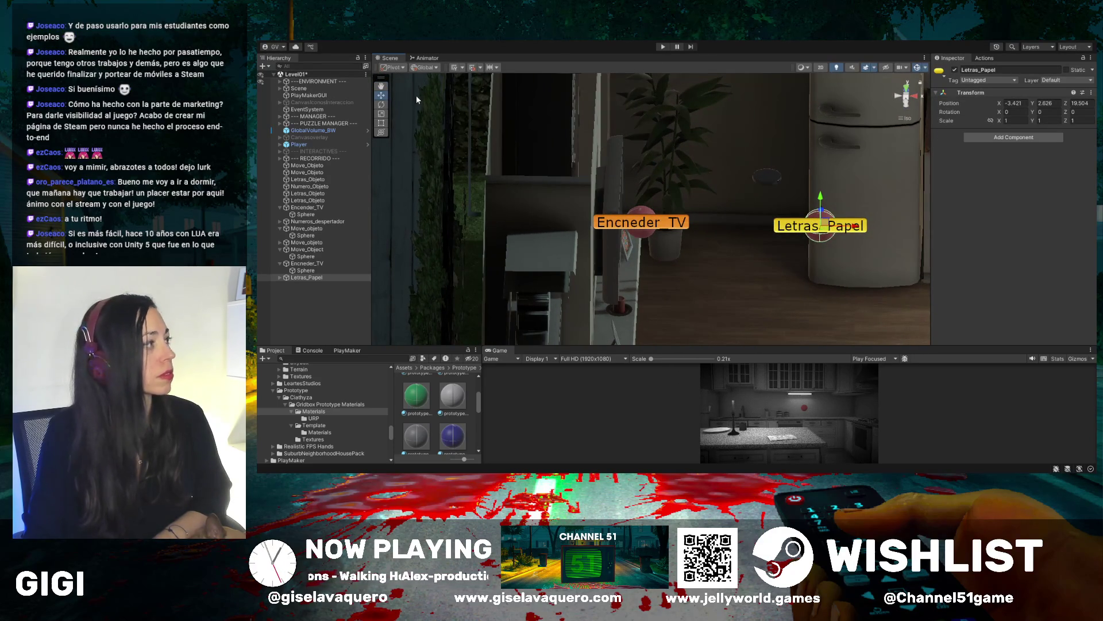
{"action": "left_click", "coordinate": [379, 87]}
{"action": "mouse_move", "coordinate": [817, 215]}
{"action": "left_mouse_down"}
{"action": "mouse_move", "coordinate": [654, 199]}
{"action": "mouse_move", "coordinate": [561, 135]}
{"action": "left_mouse_up"}
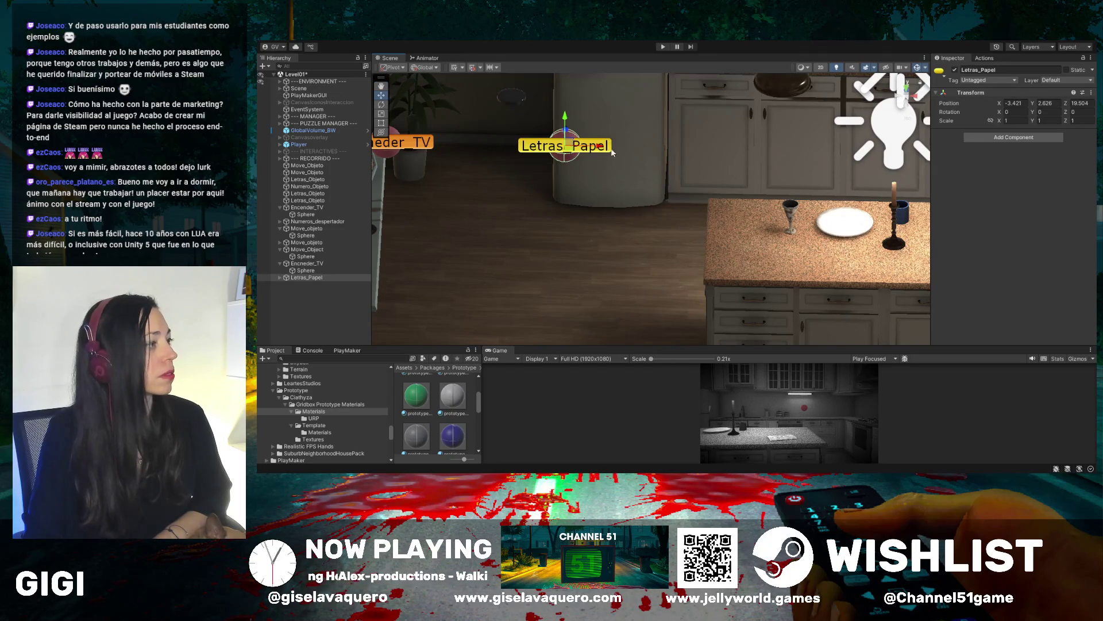
Place Letras_Papel on the kitchen island at X -1.072, Y 1.64, Z 20.014 and check it from several angles
{"action": "mouse_move", "coordinate": [599, 148]}
{"action": "left_mouse_down"}
{"action": "mouse_move", "coordinate": [843, 171]}
{"action": "mouse_move", "coordinate": [860, 222]}
{"action": "left_mouse_up"}
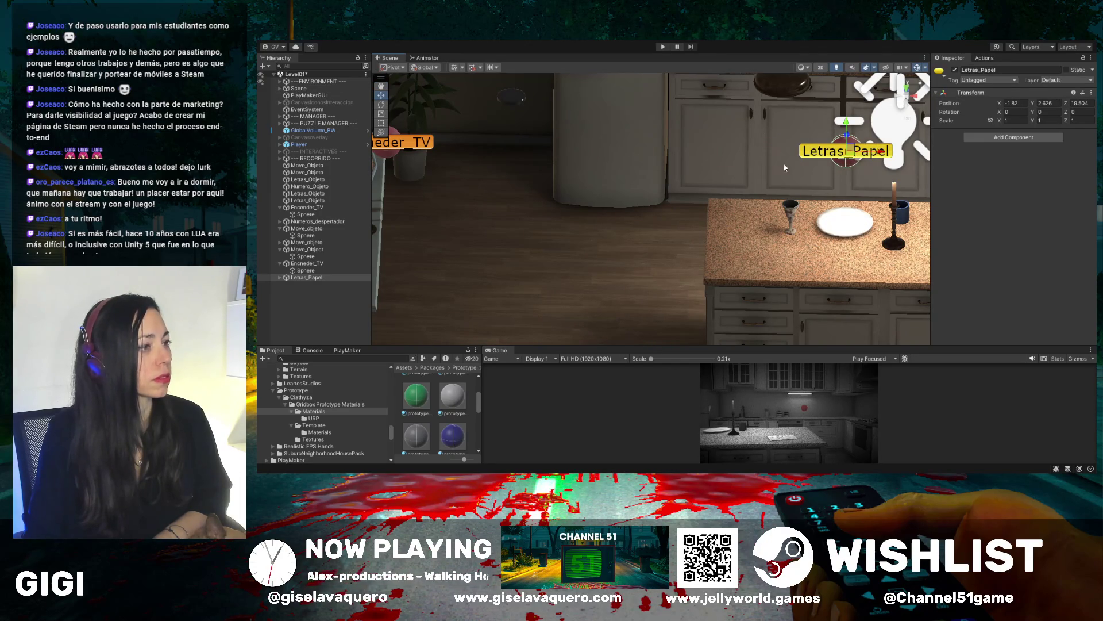
{"action": "mouse_move", "coordinate": [842, 128]}
{"action": "left_mouse_down"}
{"action": "mouse_move", "coordinate": [843, 240]}
{"action": "mouse_move", "coordinate": [823, 283]}
{"action": "mouse_move", "coordinate": [847, 226]}
{"action": "left_mouse_up"}
{"action": "mouse_move", "coordinate": [830, 156]}
{"action": "left_mouse_down"}
{"action": "mouse_move", "coordinate": [888, 125]}
{"action": "mouse_move", "coordinate": [891, 88]}
{"action": "left_mouse_up"}
{"action": "left_click_drag", "start_coordinate": [881, 174], "coordinate": [837, 147]}
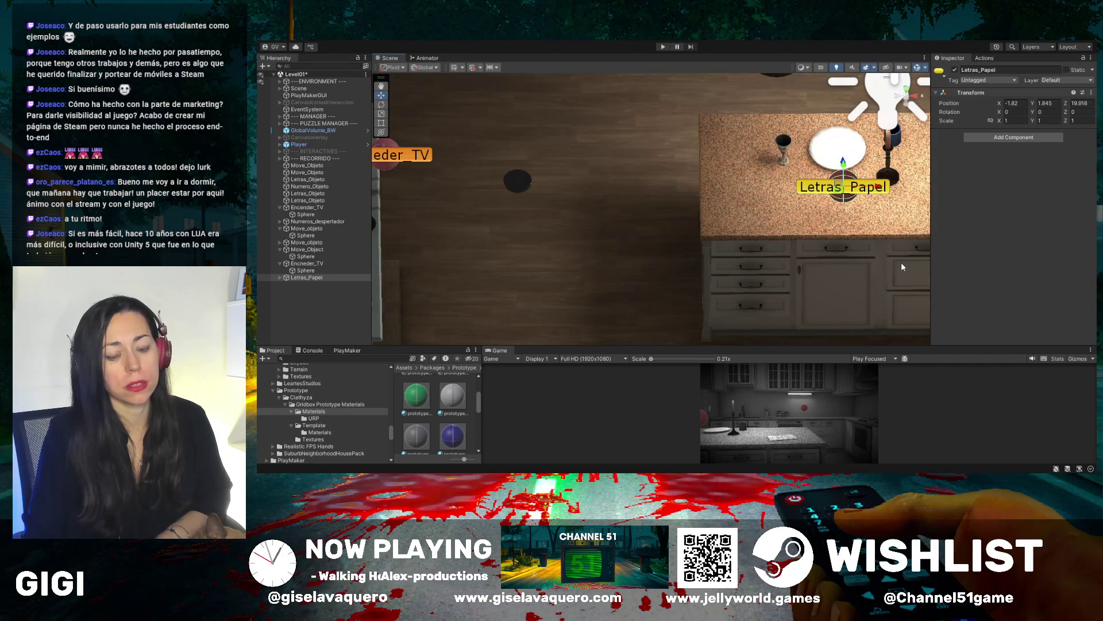
{"action": "mouse_move", "coordinate": [901, 262]}
{"action": "left_mouse_down"}
{"action": "mouse_move", "coordinate": [892, 253]}
{"action": "mouse_move", "coordinate": [878, 282]}
{"action": "left_mouse_up"}
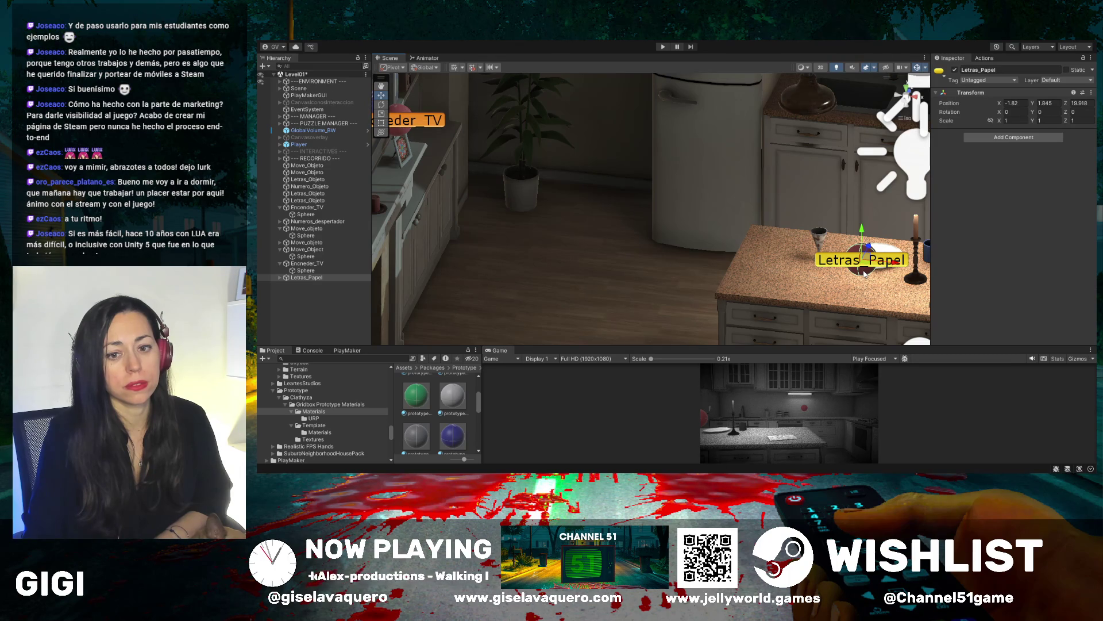
{"action": "mouse_move", "coordinate": [865, 273]}
{"action": "left_mouse_down"}
{"action": "mouse_move", "coordinate": [842, 228]}
{"action": "mouse_move", "coordinate": [865, 290]}
{"action": "mouse_move", "coordinate": [845, 239]}
{"action": "mouse_move", "coordinate": [881, 250]}
{"action": "mouse_move", "coordinate": [842, 188]}
{"action": "mouse_move", "coordinate": [937, 154]}
{"action": "mouse_move", "coordinate": [885, 159]}
{"action": "mouse_move", "coordinate": [877, 205]}
{"action": "mouse_move", "coordinate": [838, 182]}
{"action": "mouse_move", "coordinate": [819, 275]}
{"action": "left_mouse_up"}
{"action": "scroll", "coordinate": [885, 158], "scroll_direction": "down", "scroll_amount": 3}
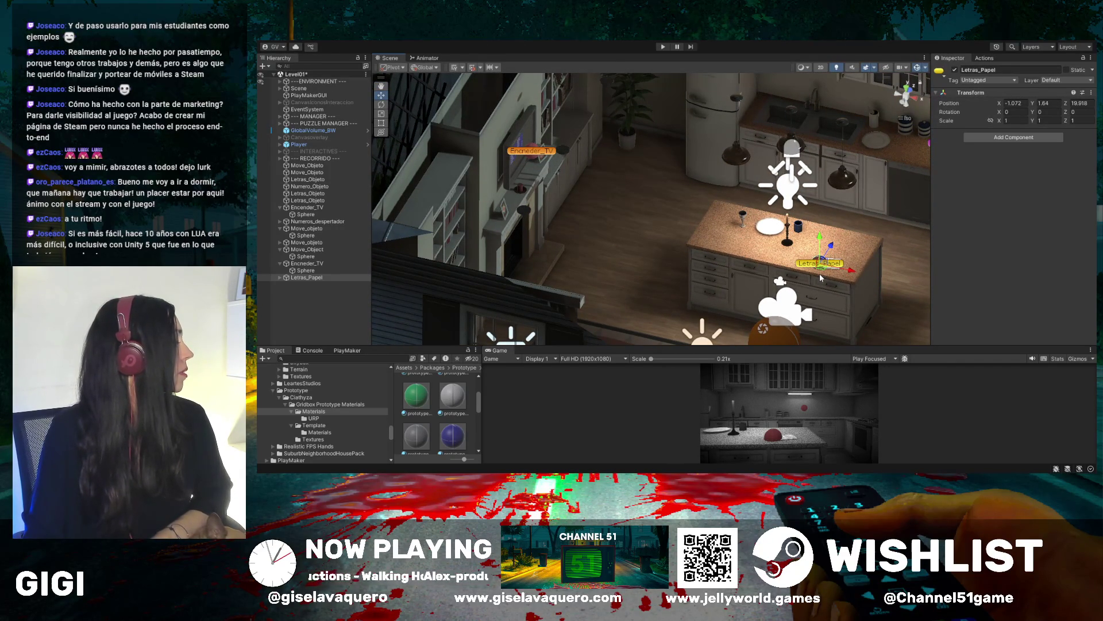
{"action": "mouse_move", "coordinate": [819, 274]}
{"action": "left_mouse_down"}
{"action": "mouse_move", "coordinate": [838, 287]}
{"action": "mouse_move", "coordinate": [826, 222]}
{"action": "mouse_move", "coordinate": [366, 191]}
{"action": "mouse_move", "coordinate": [413, 149]}
{"action": "mouse_move", "coordinate": [520, 219]}
{"action": "mouse_move", "coordinate": [532, 205]}
{"action": "mouse_move", "coordinate": [491, 135]}
{"action": "mouse_move", "coordinate": [533, 186]}
{"action": "mouse_move", "coordinate": [510, 108]}
{"action": "mouse_move", "coordinate": [847, 182]}
{"action": "left_mouse_up"}
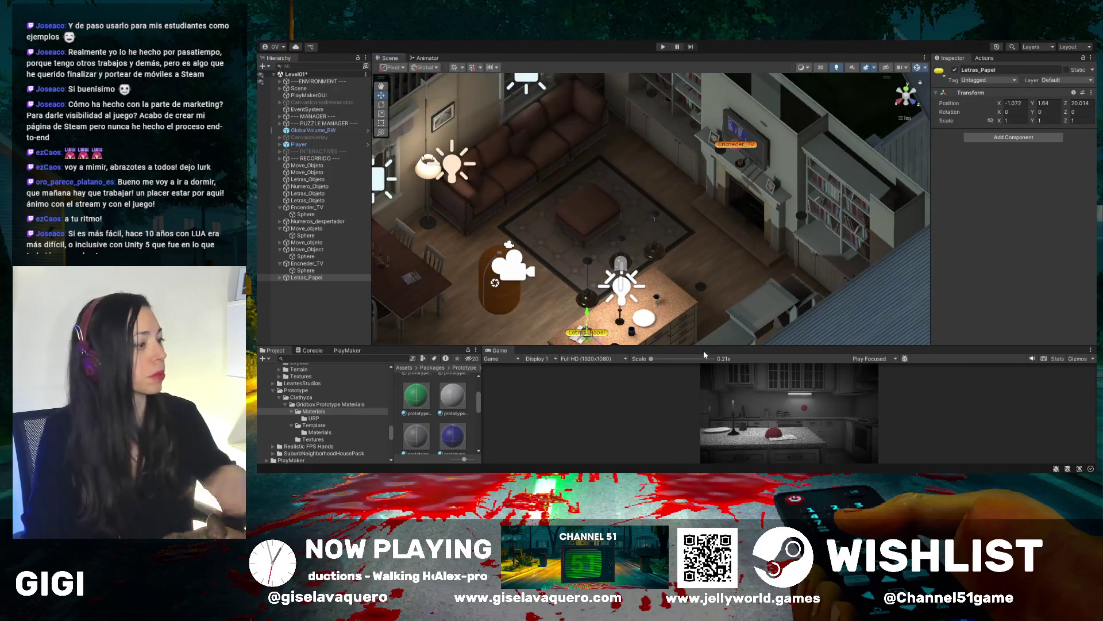
Play-test the level in an enlarged Game view, then stop and zoom the Scene view onto the Letras_Papel table
{"action": "left_click_drag", "start_coordinate": [703, 346], "coordinate": [707, 169]}
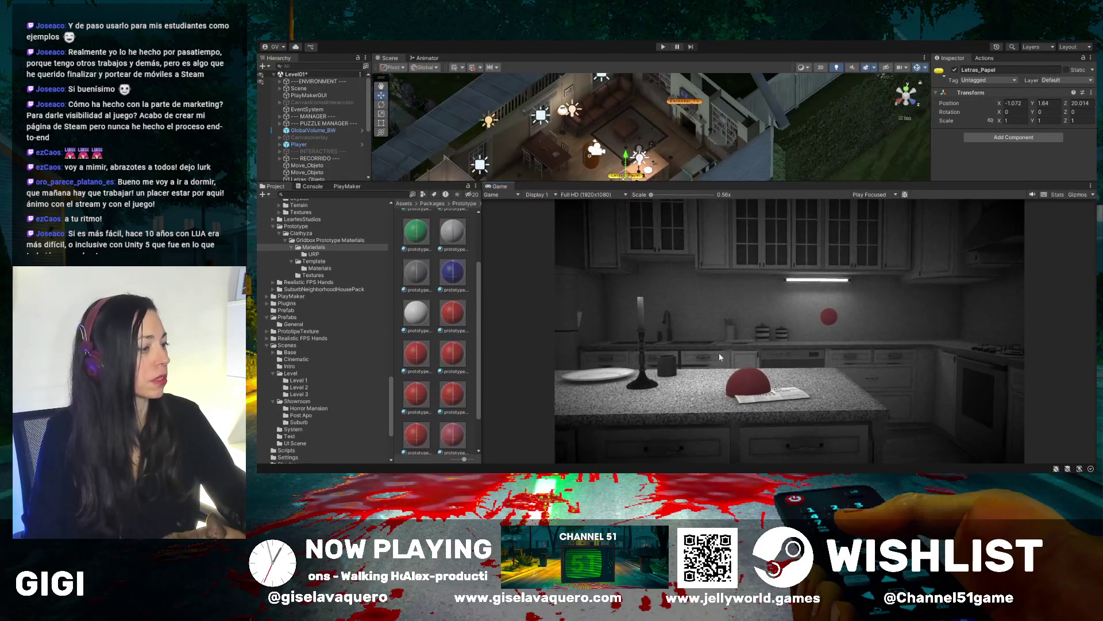
{"action": "left_click", "coordinate": [665, 47]}
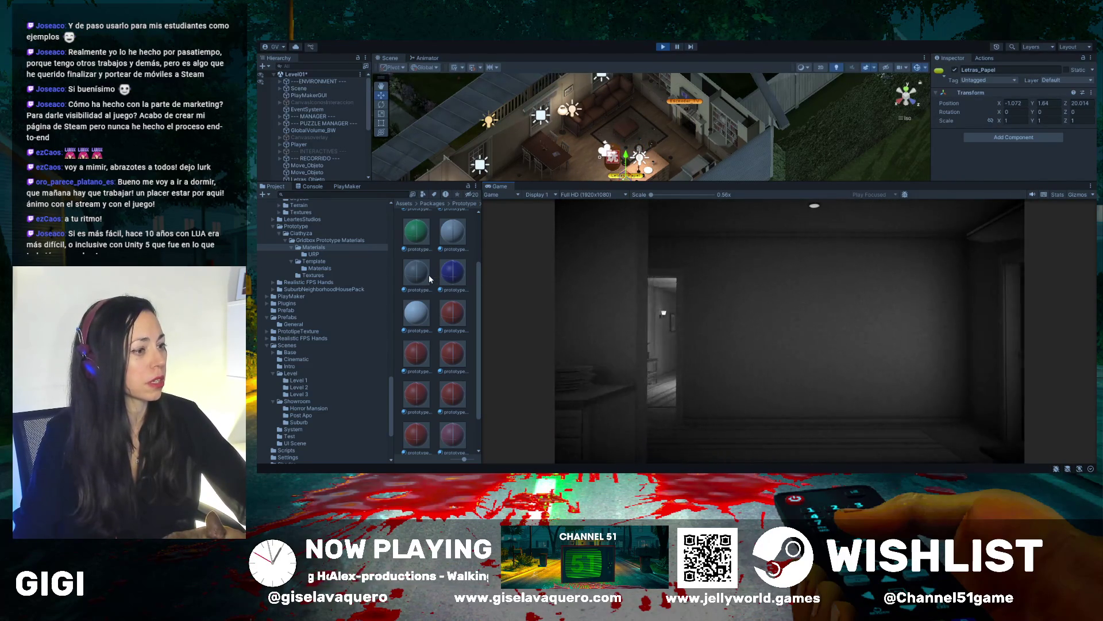
{"action": "left_click", "coordinate": [662, 46]}
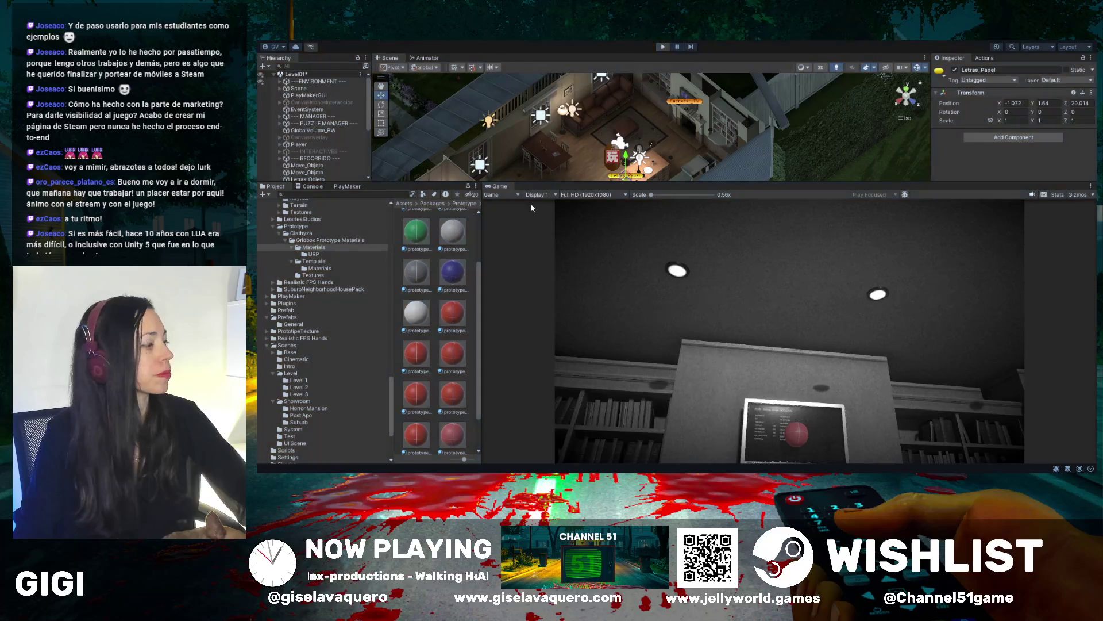
{"action": "left_click_drag", "start_coordinate": [668, 182], "coordinate": [669, 431]}
{"action": "mouse_move", "coordinate": [655, 264]}
{"action": "left_mouse_down"}
{"action": "mouse_move", "coordinate": [453, 180]}
{"action": "mouse_move", "coordinate": [607, 246]}
{"action": "mouse_move", "coordinate": [599, 198]}
{"action": "left_mouse_up"}
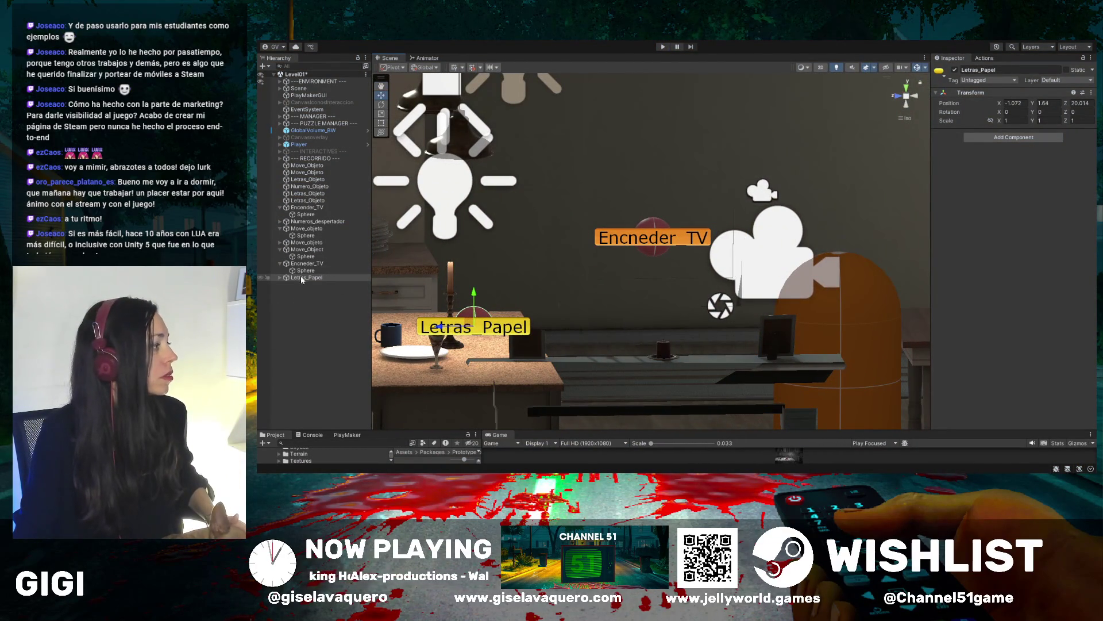
Duplicate Letras_Papel and slide the copy off the kitchen table along Z to 19.154
{"action": "key", "text": "ctrl+d"}
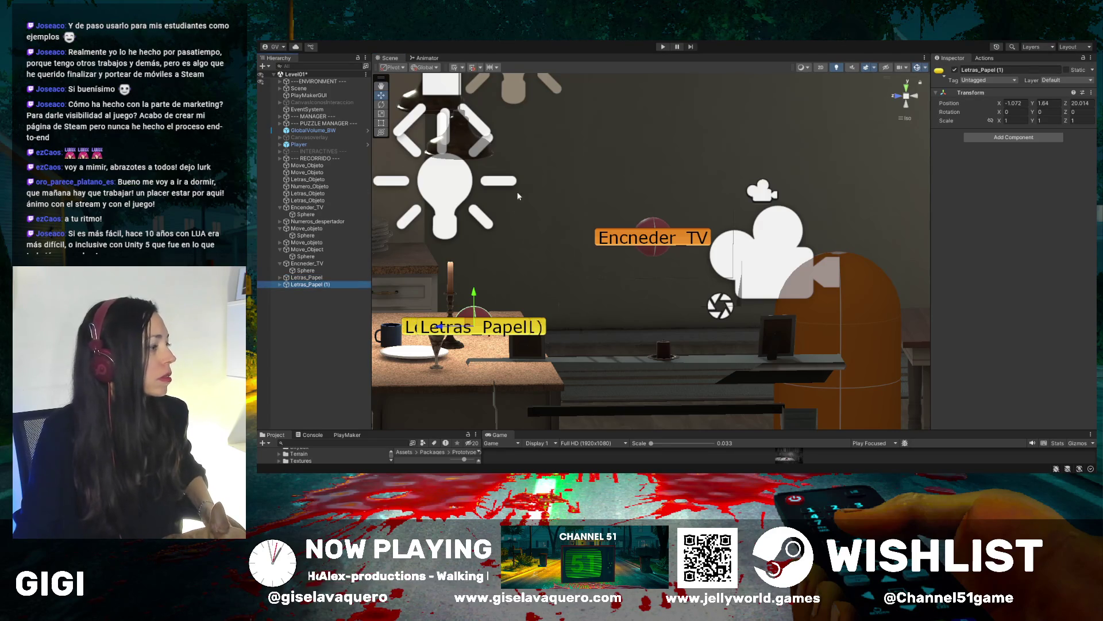
{"action": "mouse_move", "coordinate": [517, 242]}
{"action": "left_mouse_down"}
{"action": "mouse_move", "coordinate": [522, 172]}
{"action": "mouse_move", "coordinate": [534, 218]}
{"action": "mouse_move", "coordinate": [533, 207]}
{"action": "left_mouse_up"}
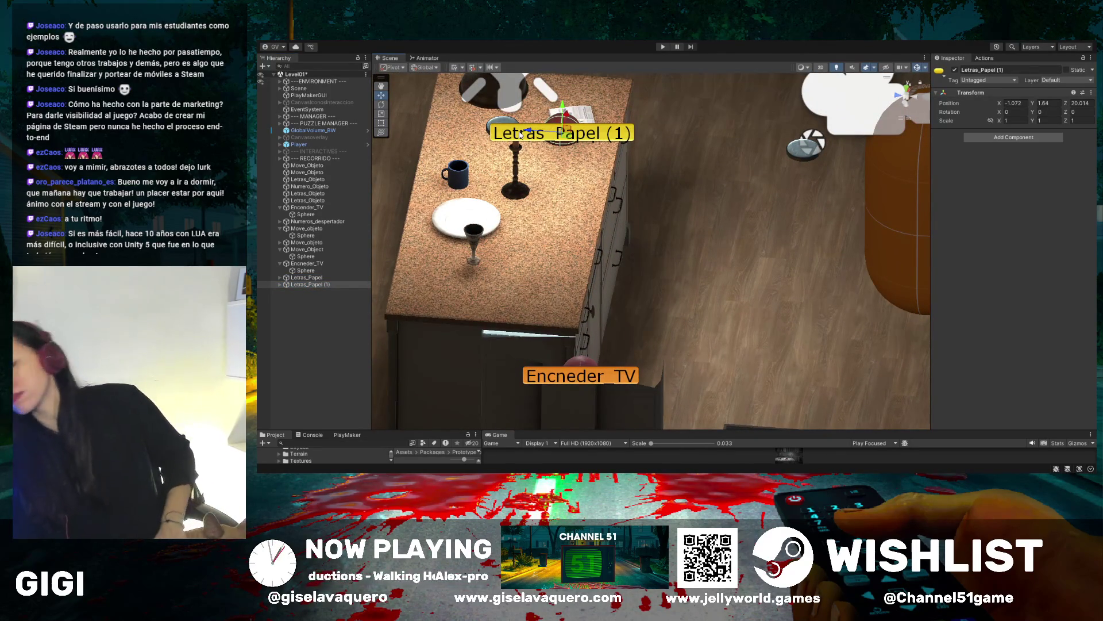
{"action": "mouse_move", "coordinate": [520, 135]}
{"action": "left_mouse_down"}
{"action": "mouse_move", "coordinate": [707, 147]}
{"action": "mouse_move", "coordinate": [787, 213]}
{"action": "mouse_move", "coordinate": [847, 206]}
{"action": "mouse_move", "coordinate": [797, 185]}
{"action": "mouse_move", "coordinate": [851, 95]}
{"action": "mouse_move", "coordinate": [827, 151]}
{"action": "mouse_move", "coordinate": [879, 95]}
{"action": "mouse_move", "coordinate": [877, 168]}
{"action": "mouse_move", "coordinate": [870, 157]}
{"action": "left_mouse_up"}
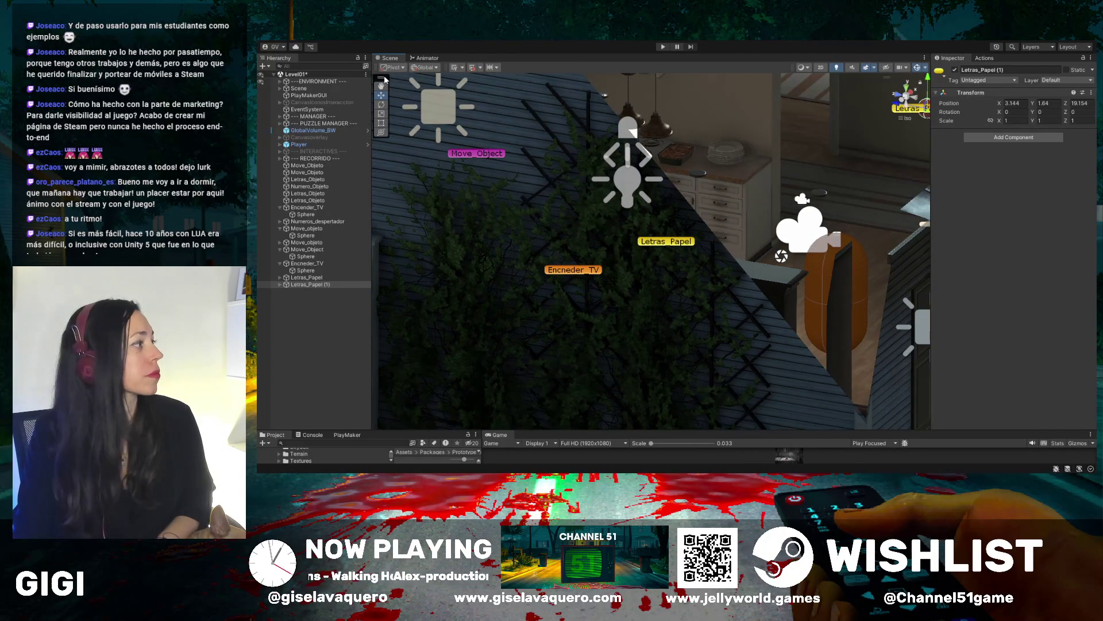
Frame Letras_Papel (1) and shift it along X to 3.877 with the Move tool
{"action": "left_click_drag", "start_coordinate": [575, 230], "coordinate": [670, 255]}
{"action": "key", "text": "f"}
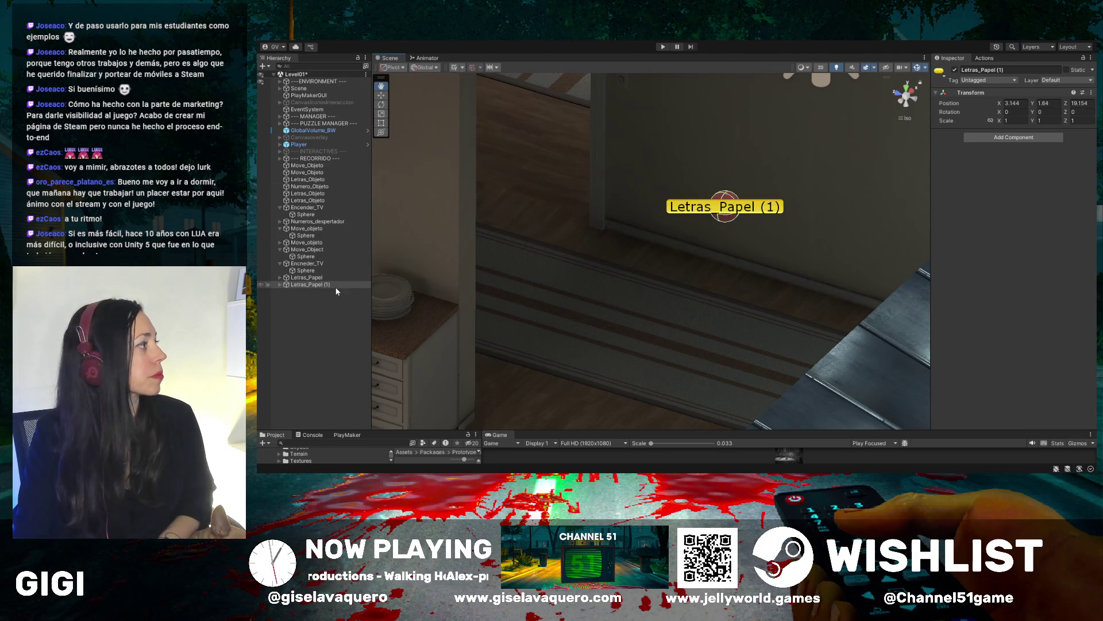
{"action": "left_click", "coordinate": [381, 94]}
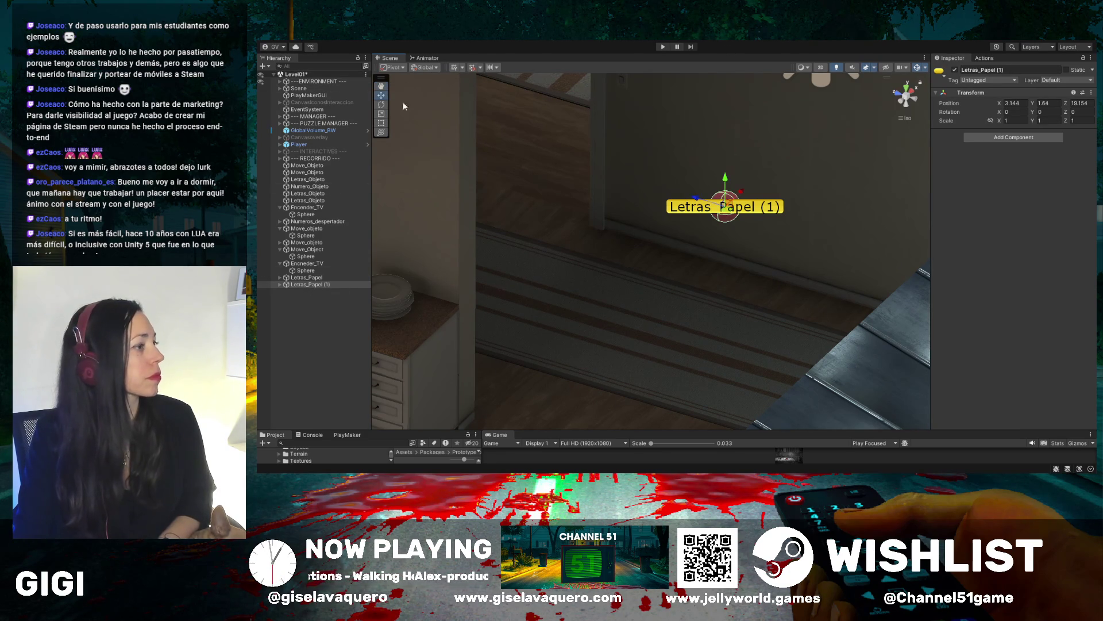
{"action": "left_click_drag", "start_coordinate": [743, 194], "coordinate": [834, 152]}
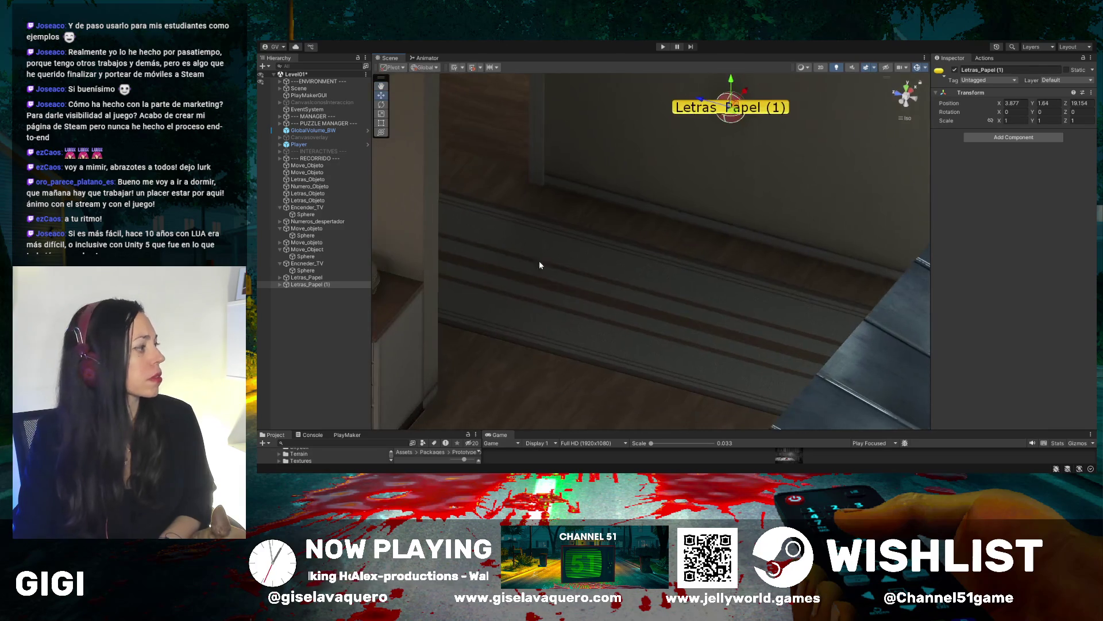
Select Letras_Papel (1) in the Hierarchy, enter rename mode, and erase its old name and trial text
{"action": "left_click", "coordinate": [317, 284]}
{"action": "left_click", "coordinate": [315, 284]}
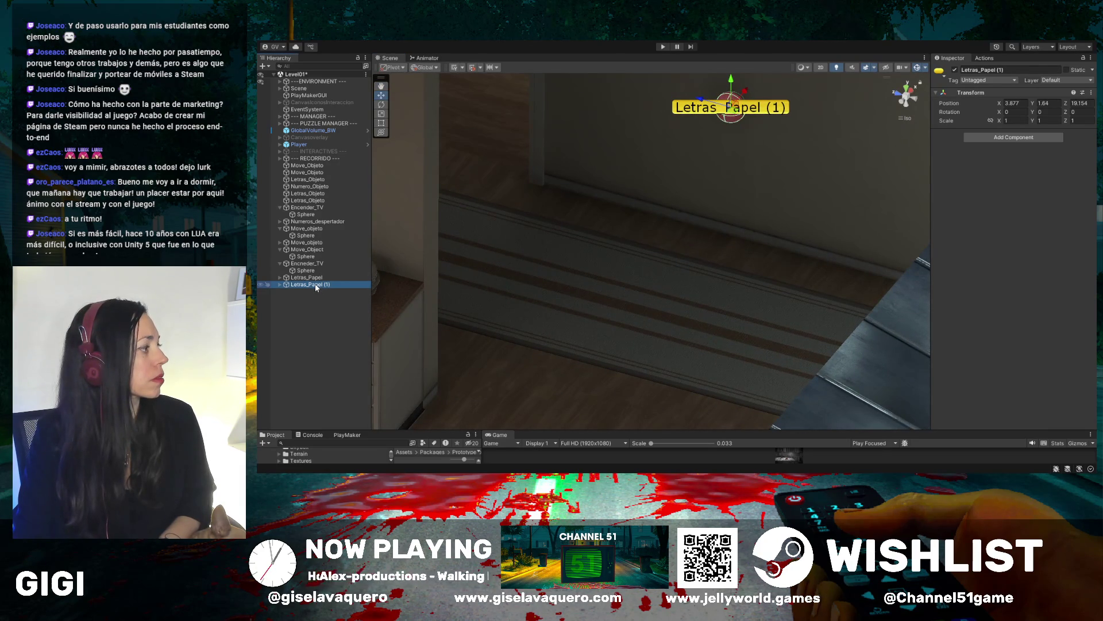
{"action": "left_click", "coordinate": [299, 285]}
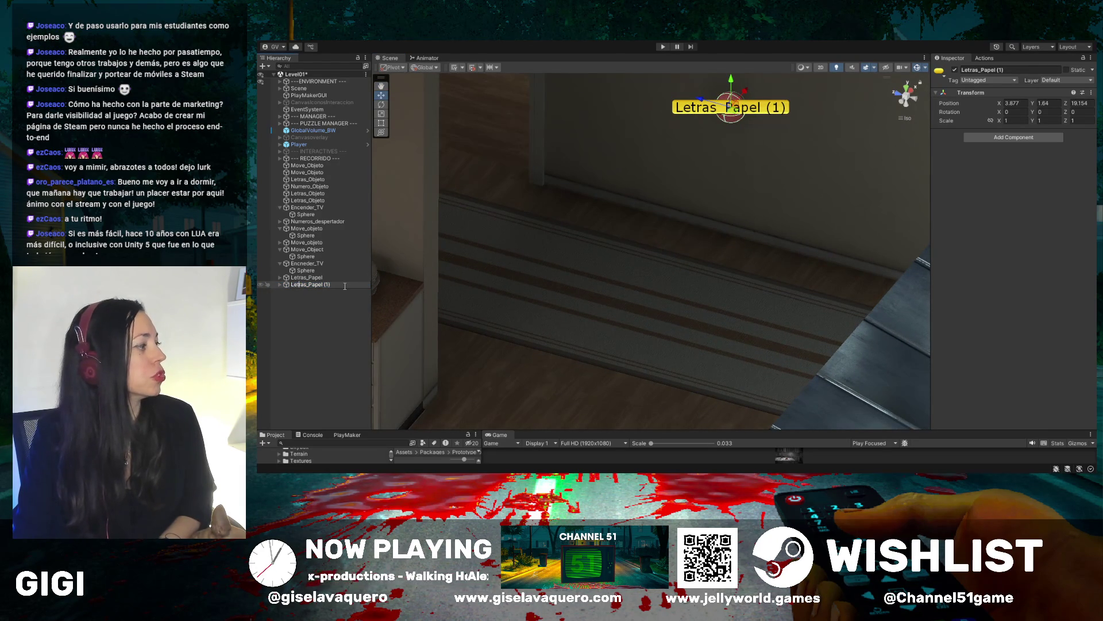
{"action": "left_click", "coordinate": [306, 285]}
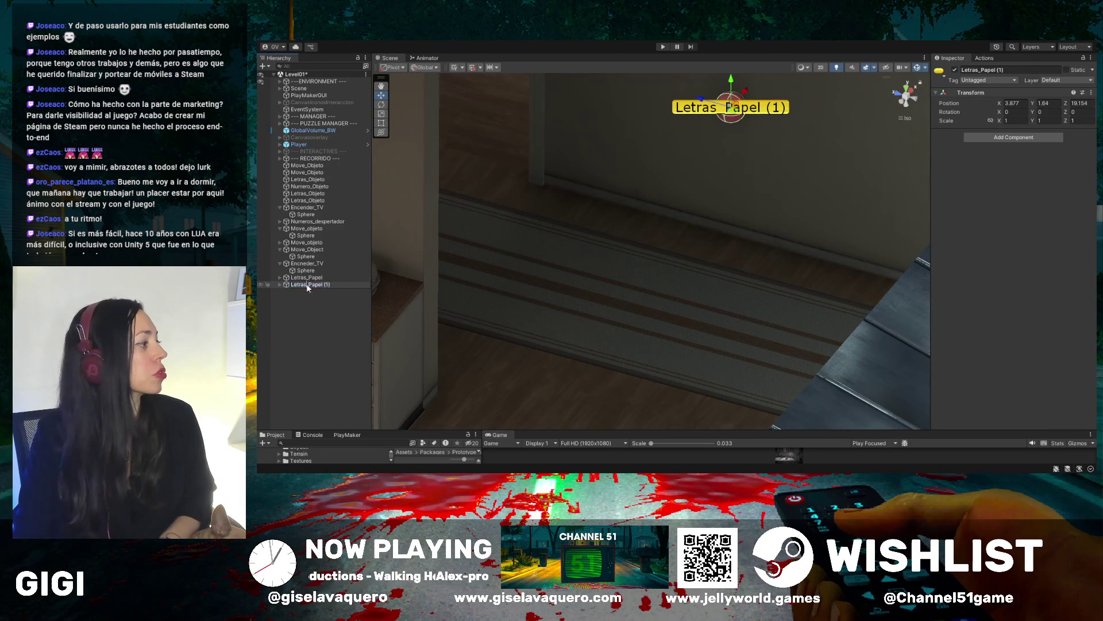
{"action": "left_click_drag", "start_coordinate": [331, 285], "coordinate": [293, 287]}
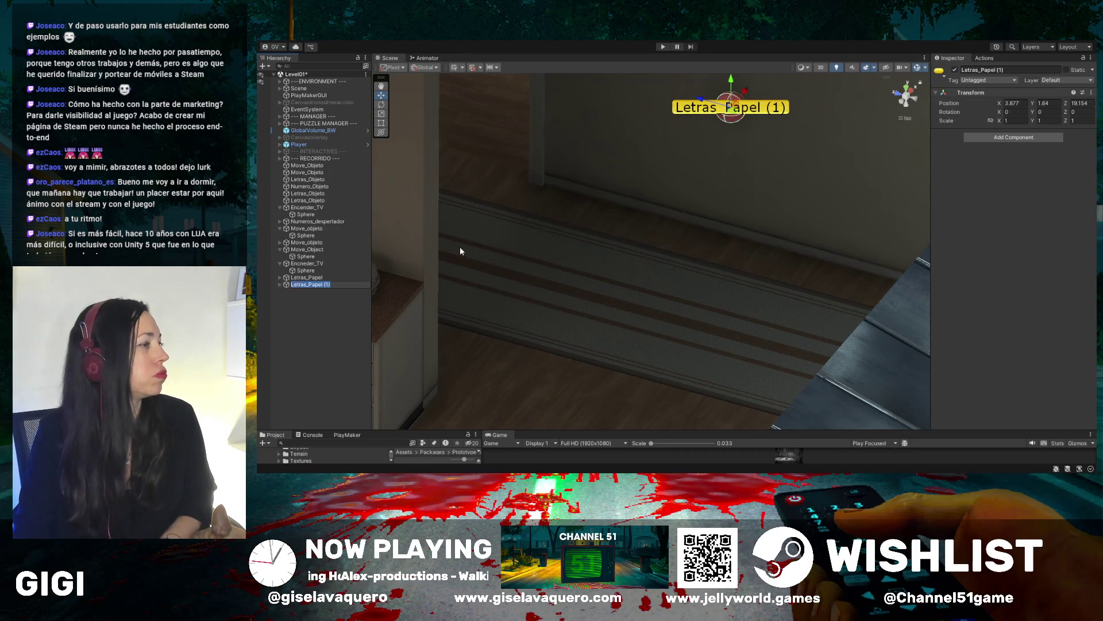
{"action": "type", "text": "simb"}
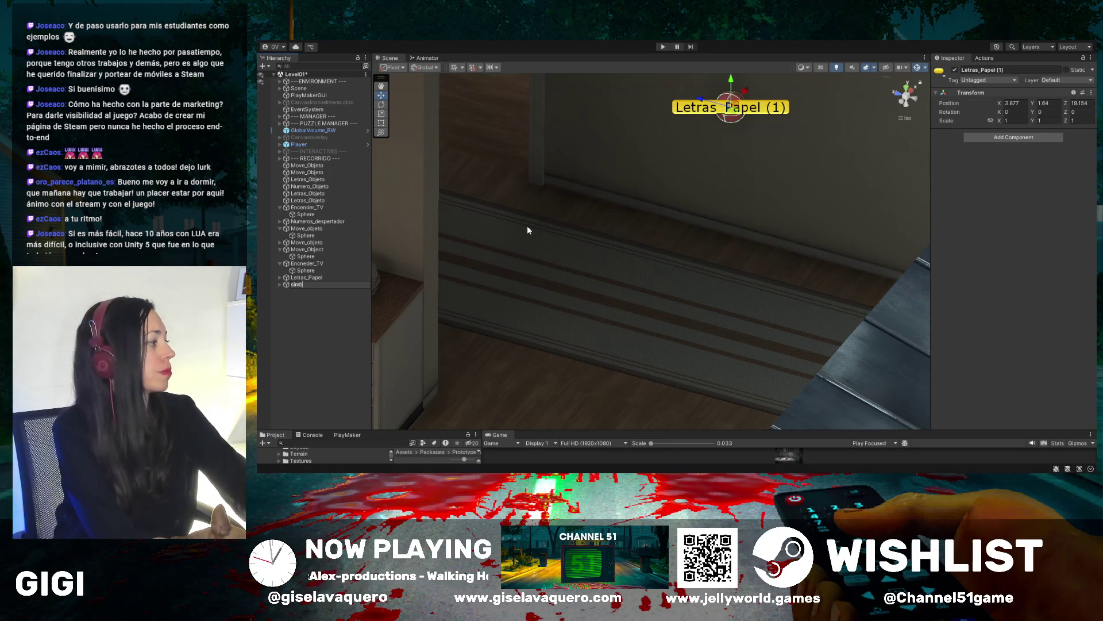
{"action": "key", "text": "BackSpace"}
{"action": "key", "text": "BackSpace"}
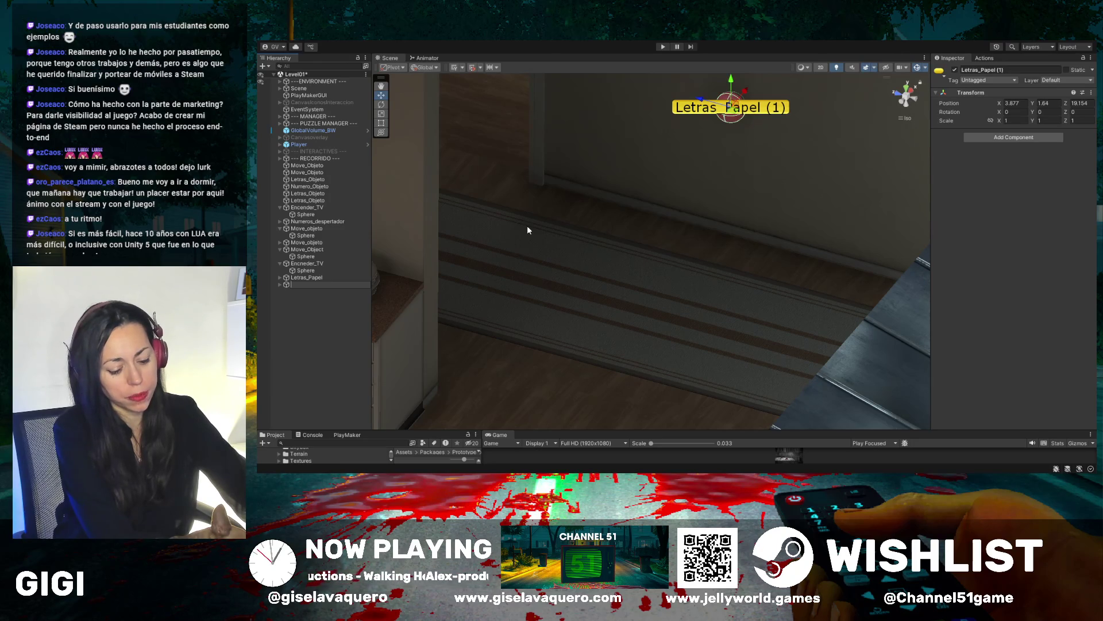
{"action": "type", "text": "Mover"}
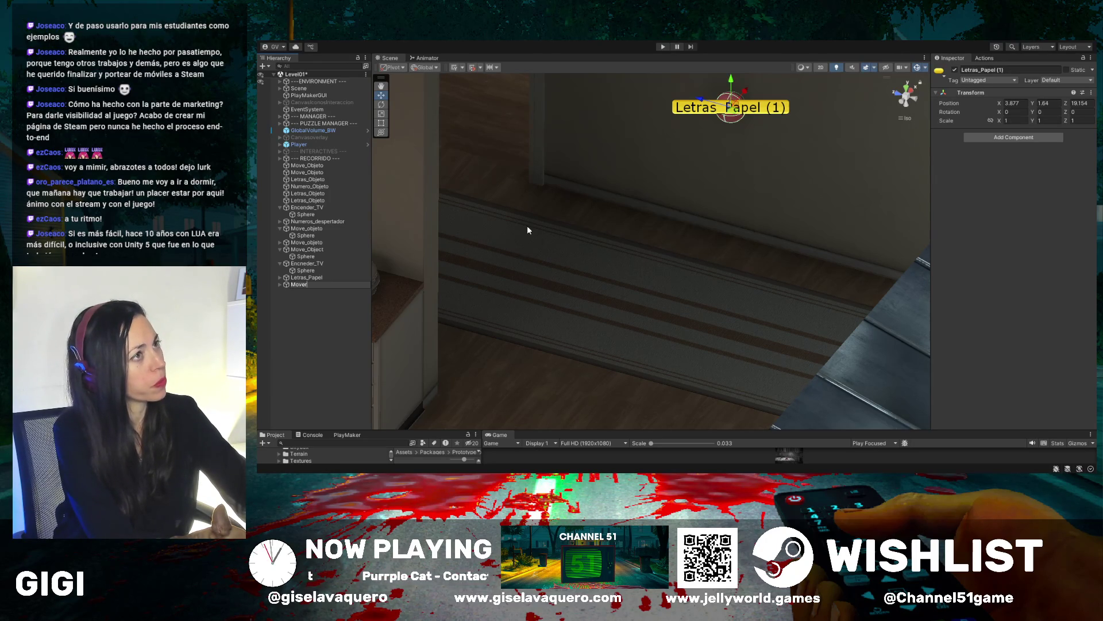
{"action": "key", "text": "BackSpace"}
{"action": "key", "text": "BackSpace"}
{"action": "key", "text": "BackSpace"}
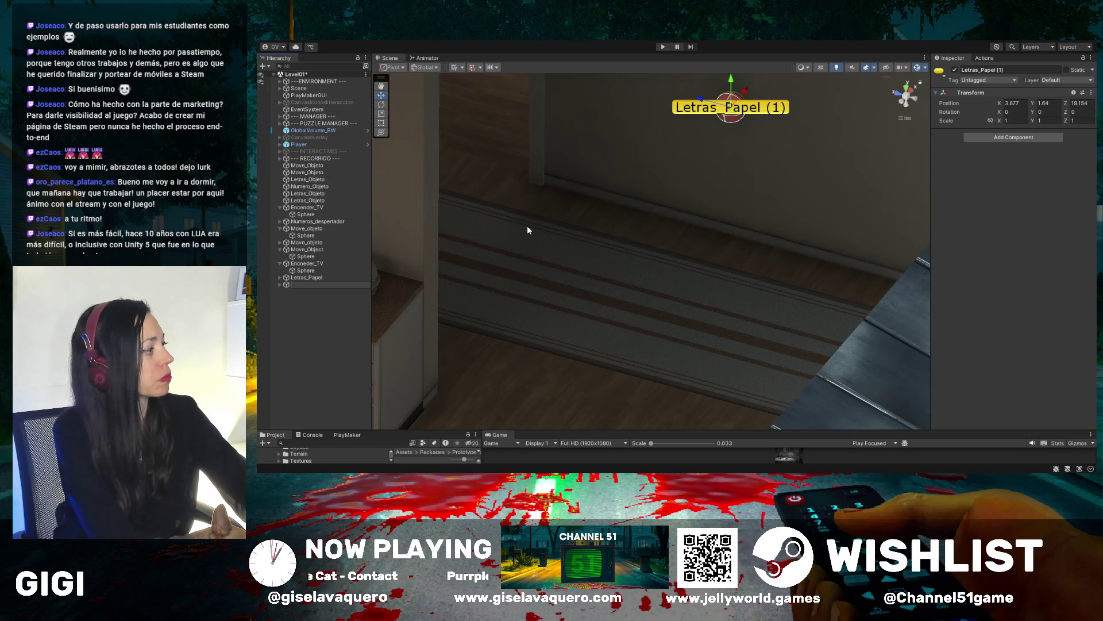
Enter Move_Simbolos as the copy's new name in the Hierarchy and confirm it
{"action": "type", "text": "Object"}
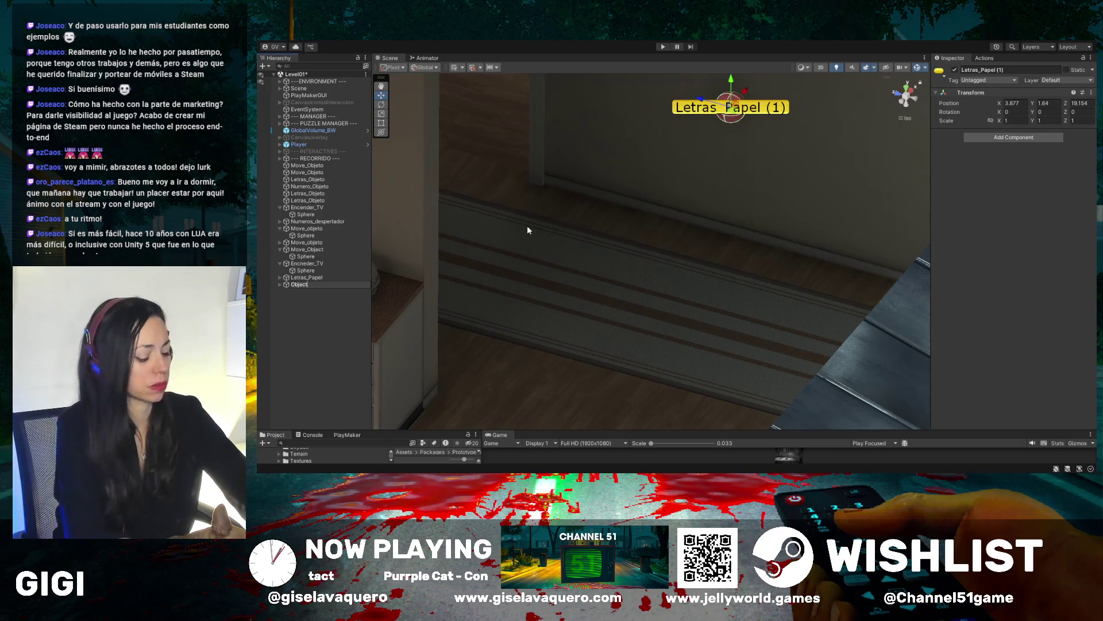
{"action": "type", "text": "_"}
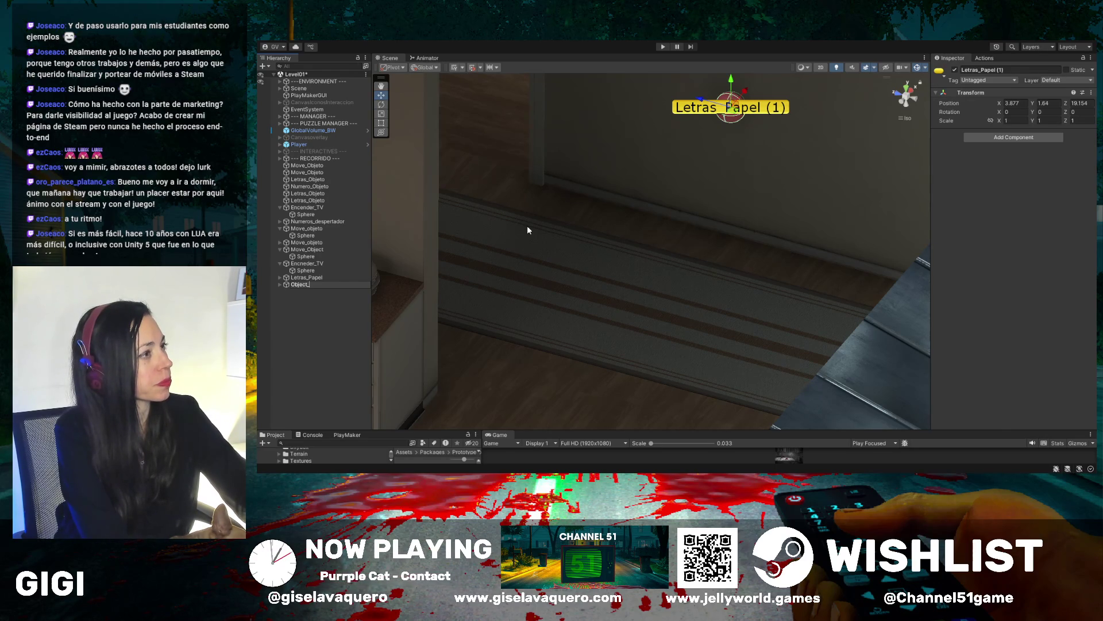
{"action": "key", "text": "BackSpace"}
{"action": "key", "text": "BackSpace"}
{"action": "key", "text": "BackSpace"}
{"action": "type", "text": "Mov"}
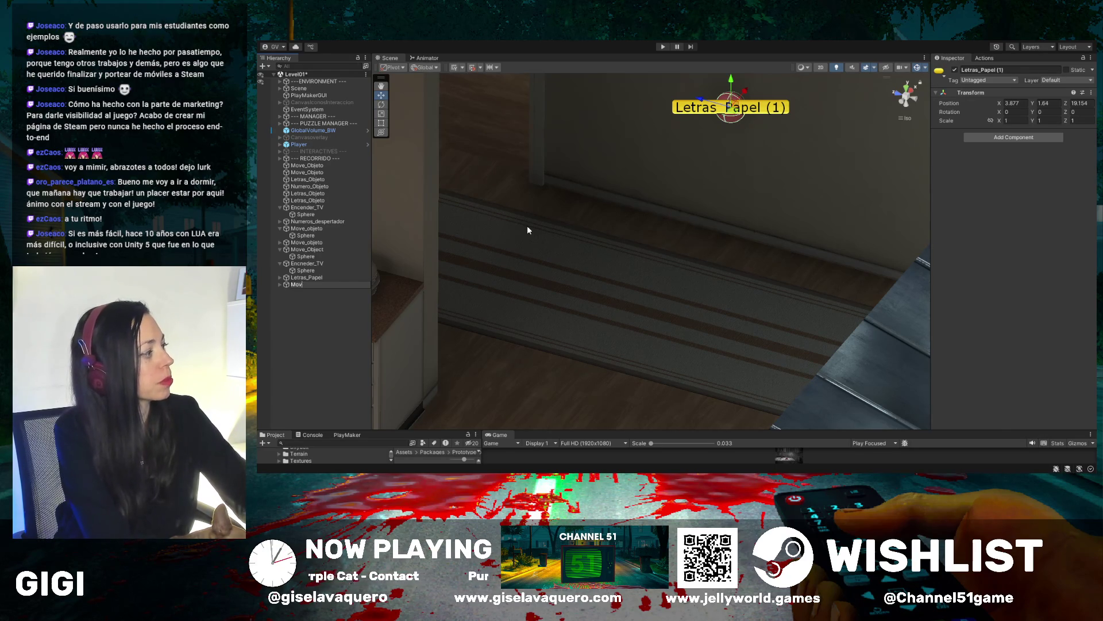
{"action": "type", "text": "e_"}
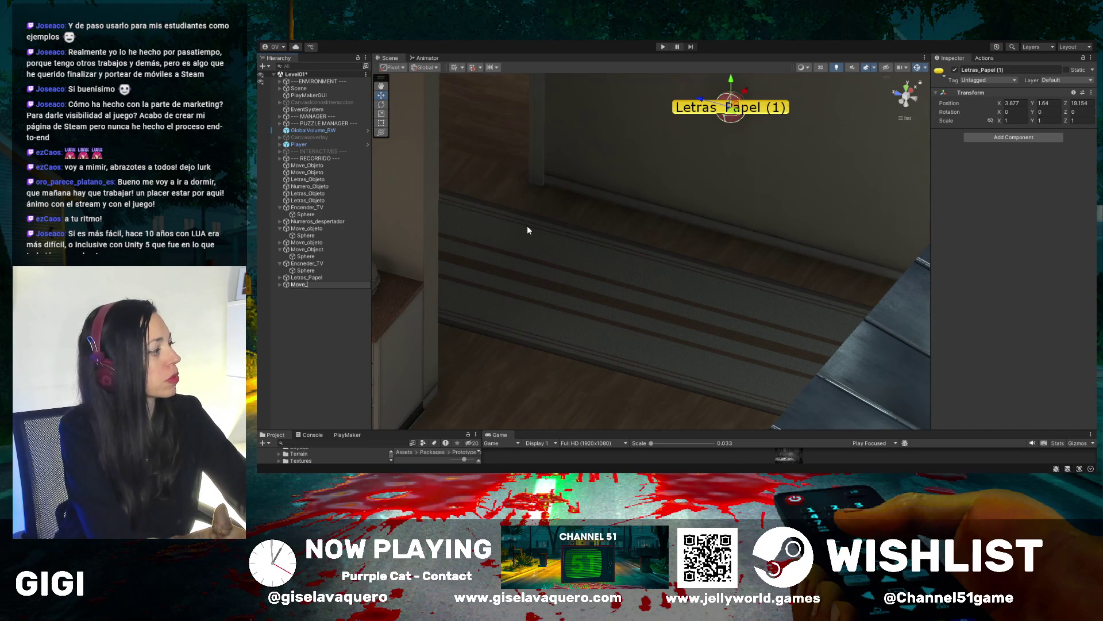
{"action": "type", "text": "Simbolos"}
{"action": "key", "text": "Return"}
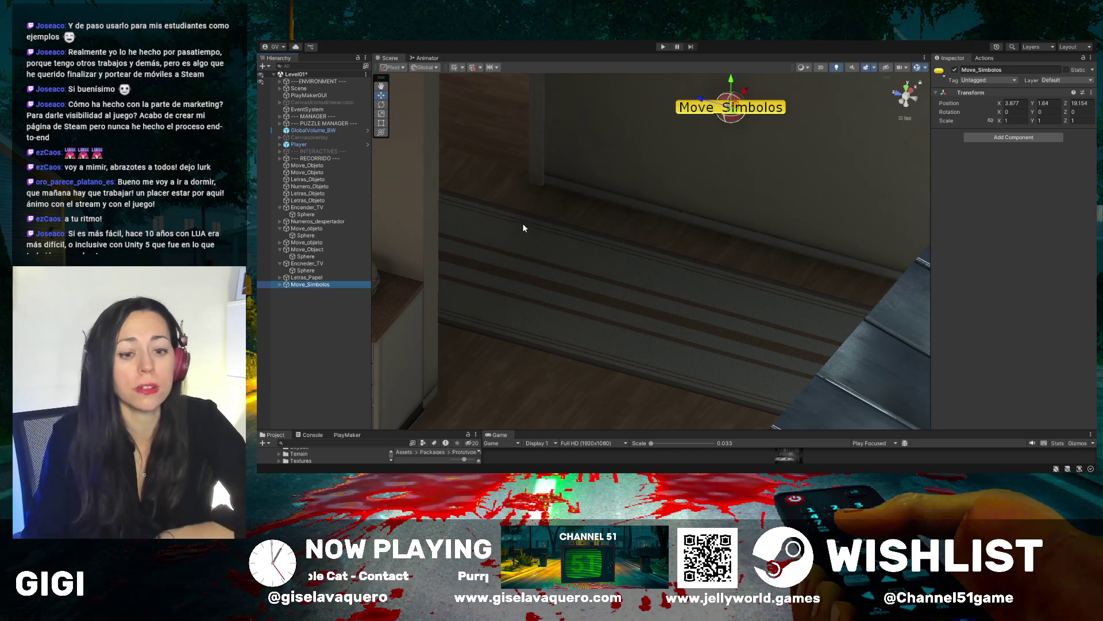
Orbit around the kitchen counter and stove, then frame Move_Simbolos by the doorway
{"action": "mouse_move", "coordinate": [567, 177]}
{"action": "left_mouse_down"}
{"action": "mouse_move", "coordinate": [665, 204]}
{"action": "mouse_move", "coordinate": [673, 185]}
{"action": "mouse_move", "coordinate": [699, 199]}
{"action": "mouse_move", "coordinate": [705, 223]}
{"action": "mouse_move", "coordinate": [669, 263]}
{"action": "left_mouse_up"}
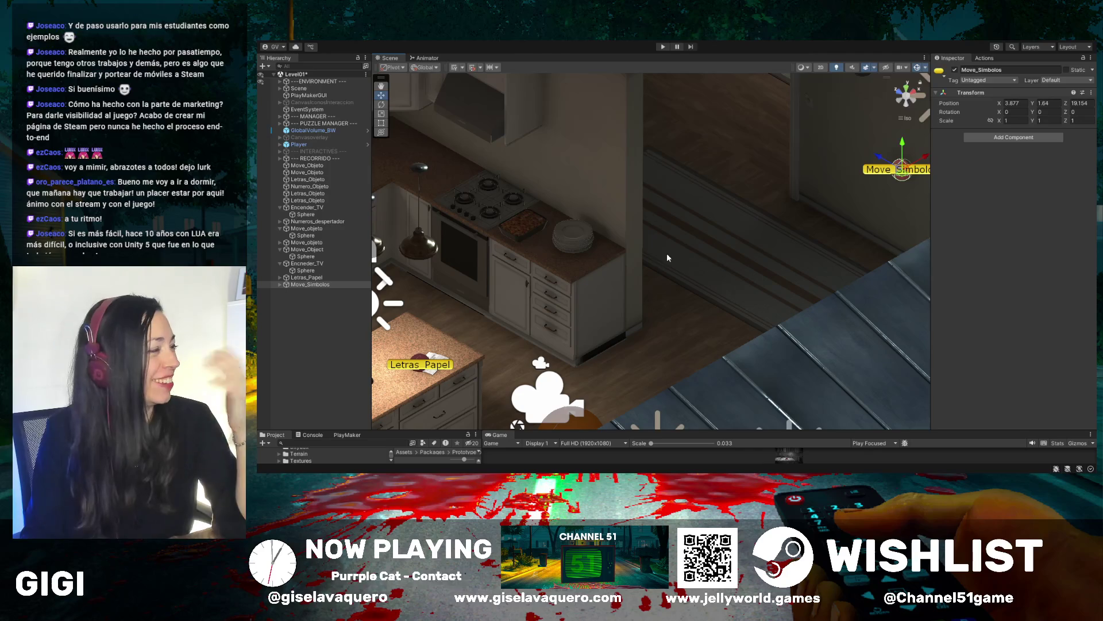
{"action": "left_click_drag", "start_coordinate": [664, 253], "coordinate": [678, 191]}
{"action": "left_click_drag", "start_coordinate": [604, 185], "coordinate": [589, 185]}
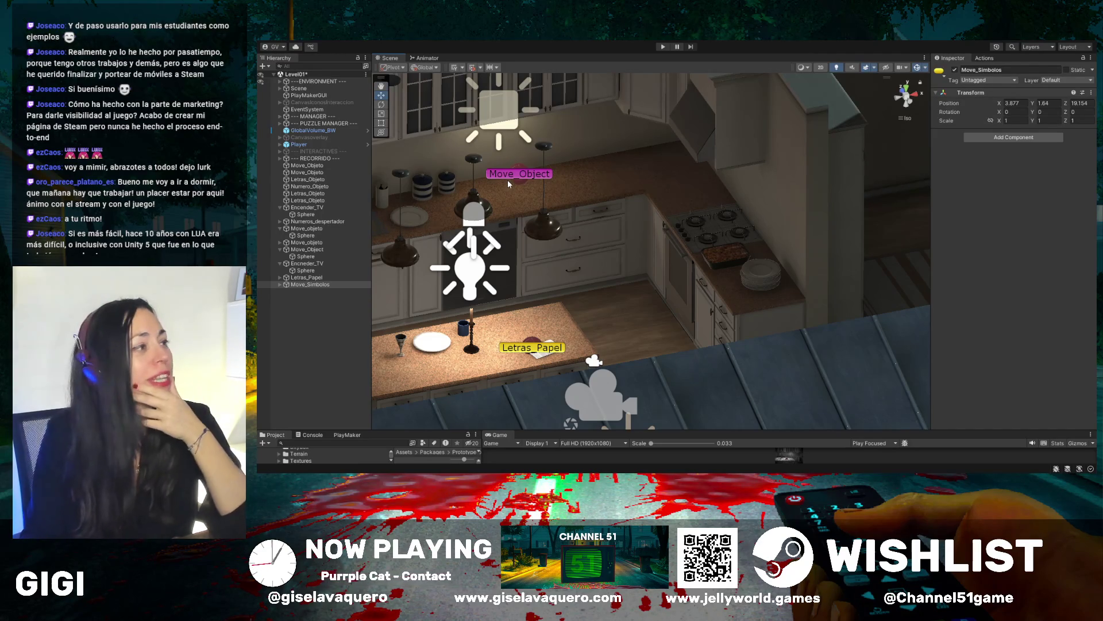
{"action": "key", "text": "f"}
{"action": "left_click_drag", "start_coordinate": [660, 188], "coordinate": [581, 195]}
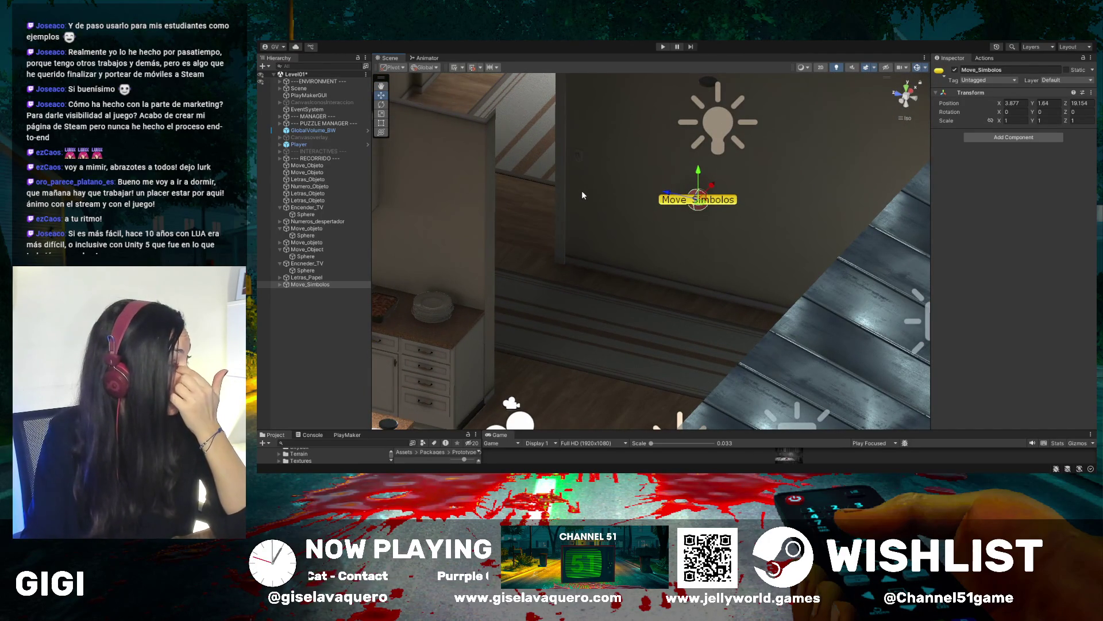
Pan and zoom out until the house is visible from the kitchen to the bedroom
{"action": "left_click_drag", "start_coordinate": [614, 154], "coordinate": [601, 159]}
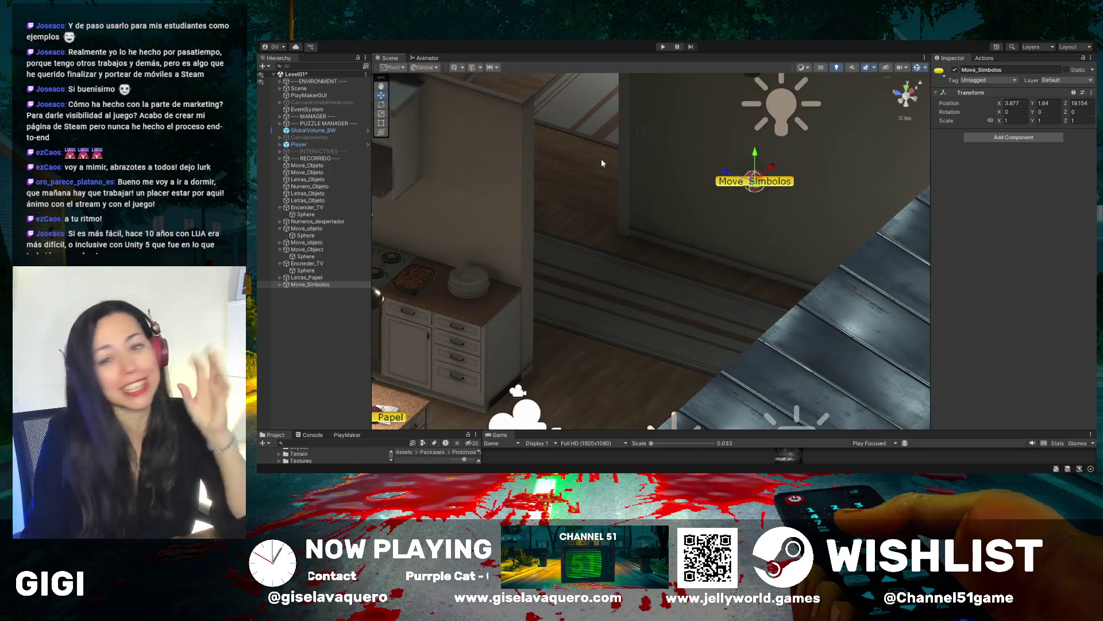
{"action": "scroll", "coordinate": [601, 158], "scroll_direction": "down", "scroll_amount": 5}
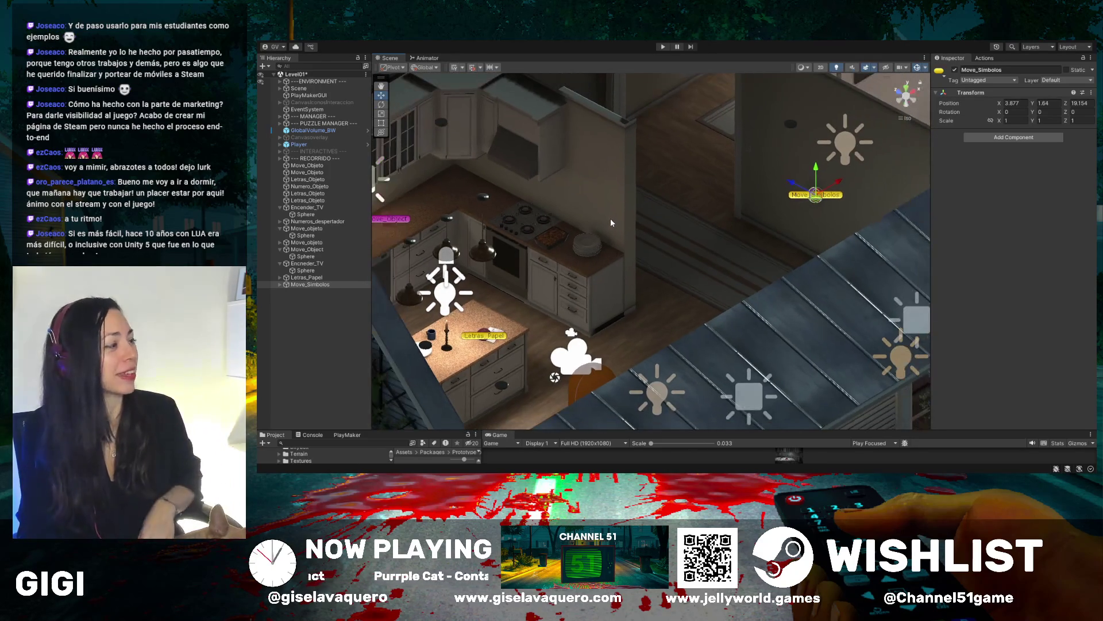
{"action": "left_click_drag", "start_coordinate": [719, 177], "coordinate": [716, 148]}
{"action": "scroll", "coordinate": [719, 126], "scroll_direction": "down", "scroll_amount": 2}
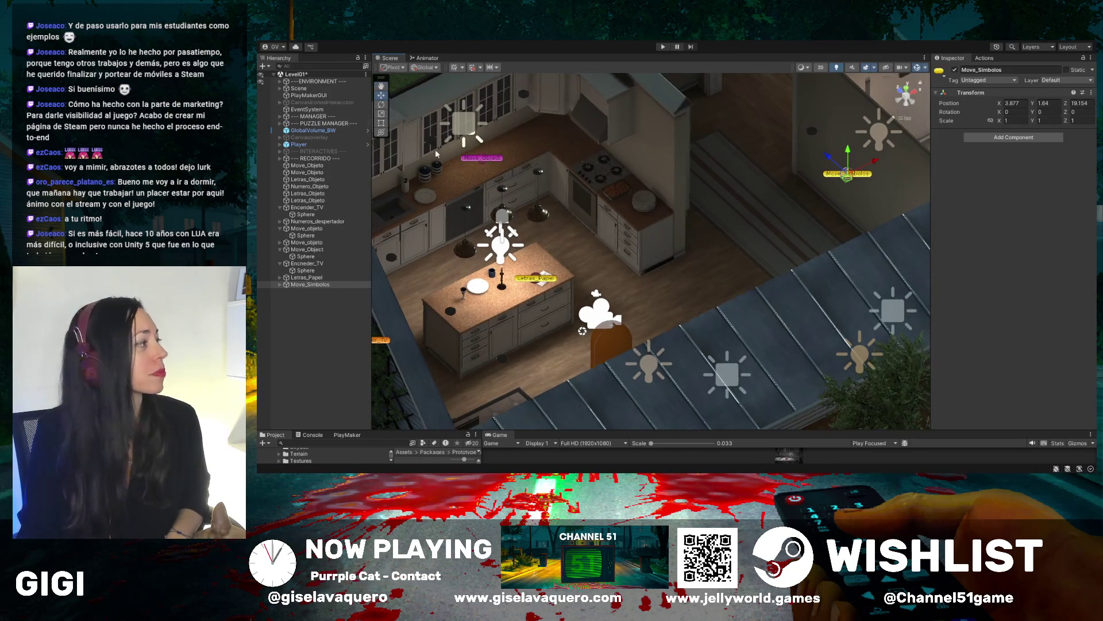
{"action": "left_click", "coordinate": [381, 86]}
{"action": "scroll", "coordinate": [777, 191], "scroll_direction": "up", "scroll_amount": 3}
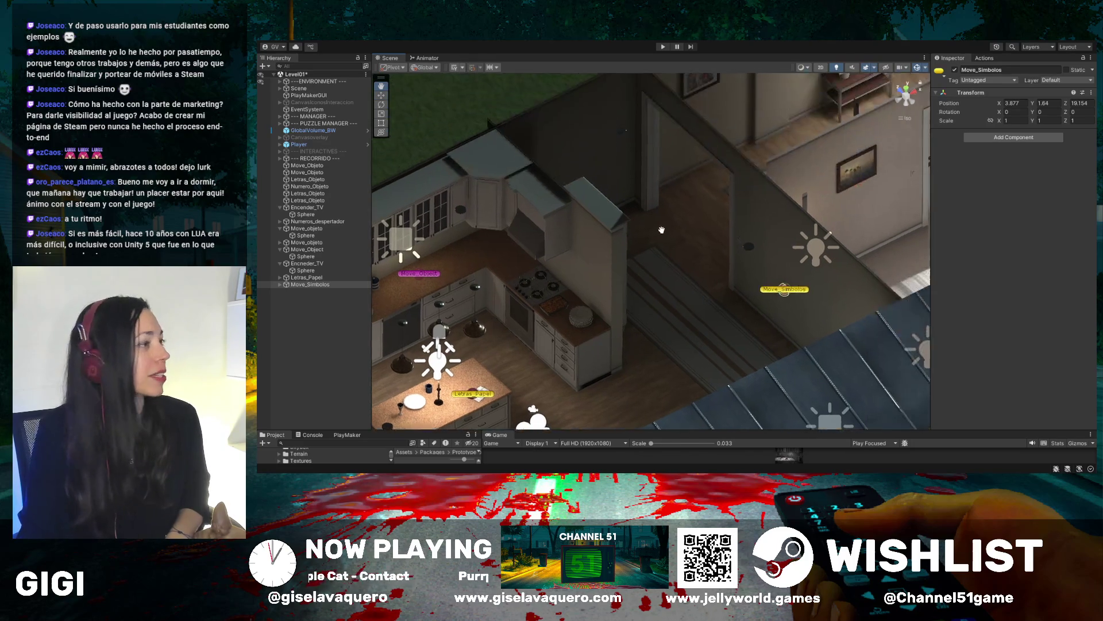
{"action": "scroll", "coordinate": [773, 204], "scroll_direction": "up", "scroll_amount": 3}
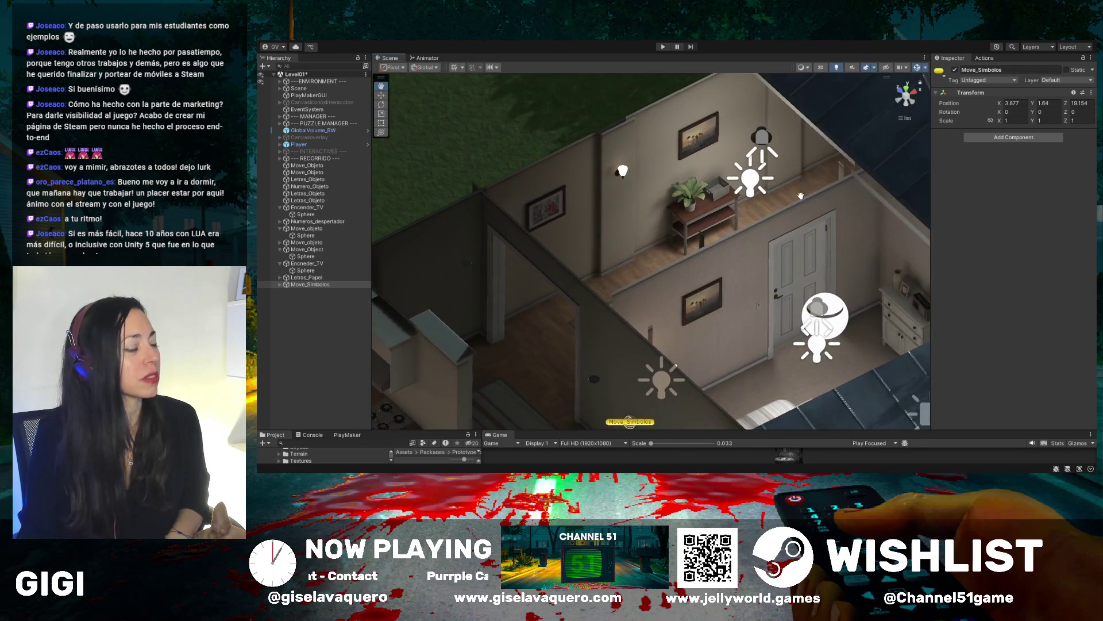
{"action": "scroll", "coordinate": [767, 216], "scroll_direction": "down", "scroll_amount": 2}
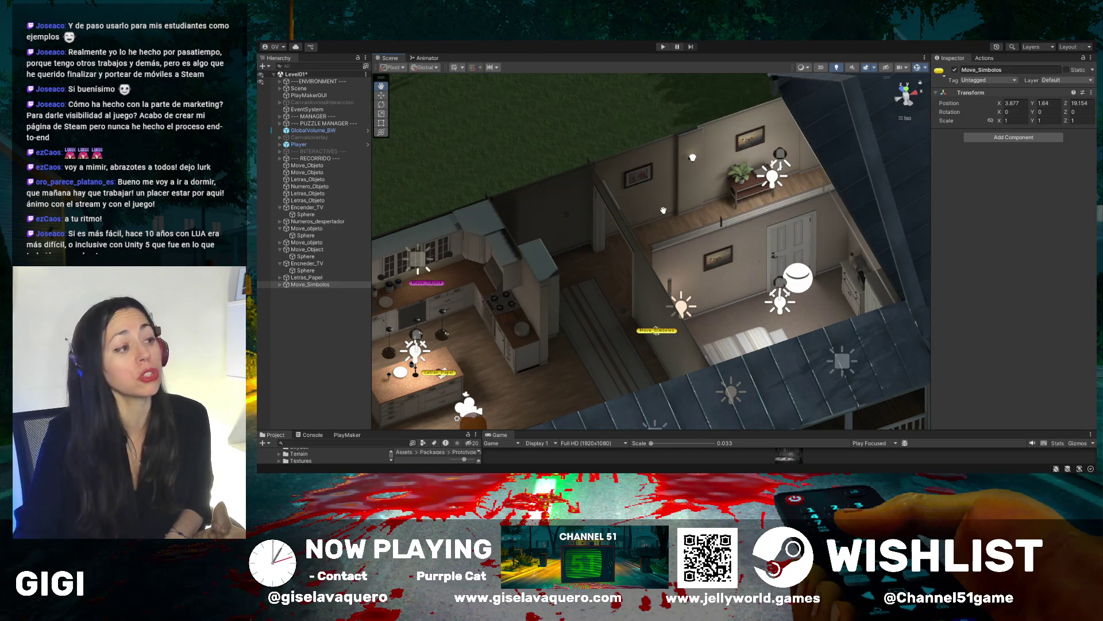
{"action": "left_click_drag", "start_coordinate": [657, 210], "coordinate": [713, 238]}
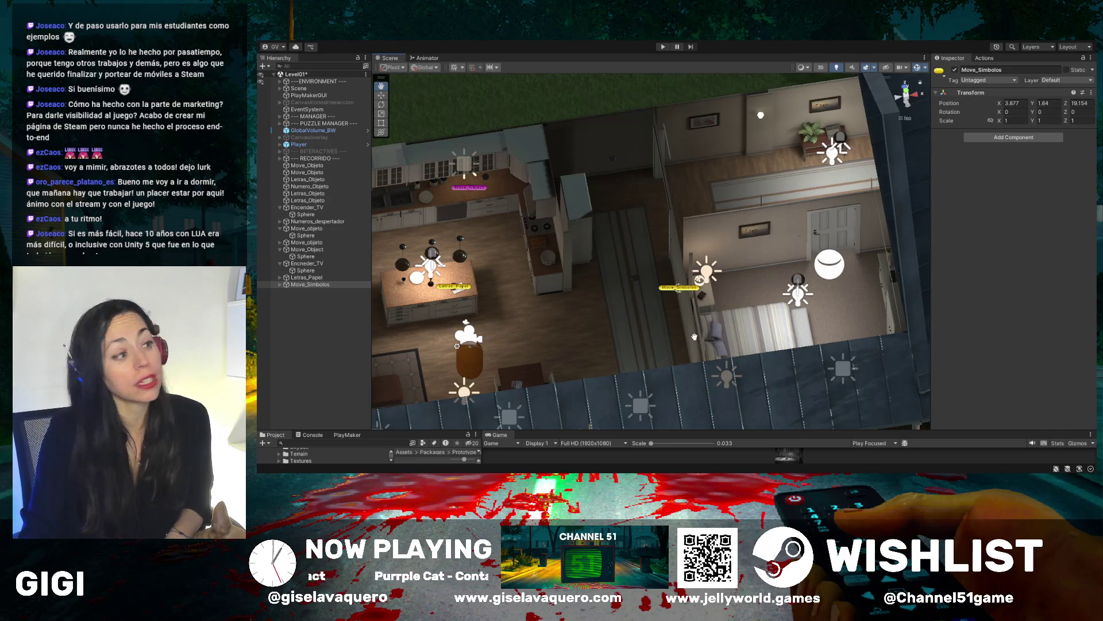
{"action": "left_click_drag", "start_coordinate": [694, 337], "coordinate": [751, 296]}
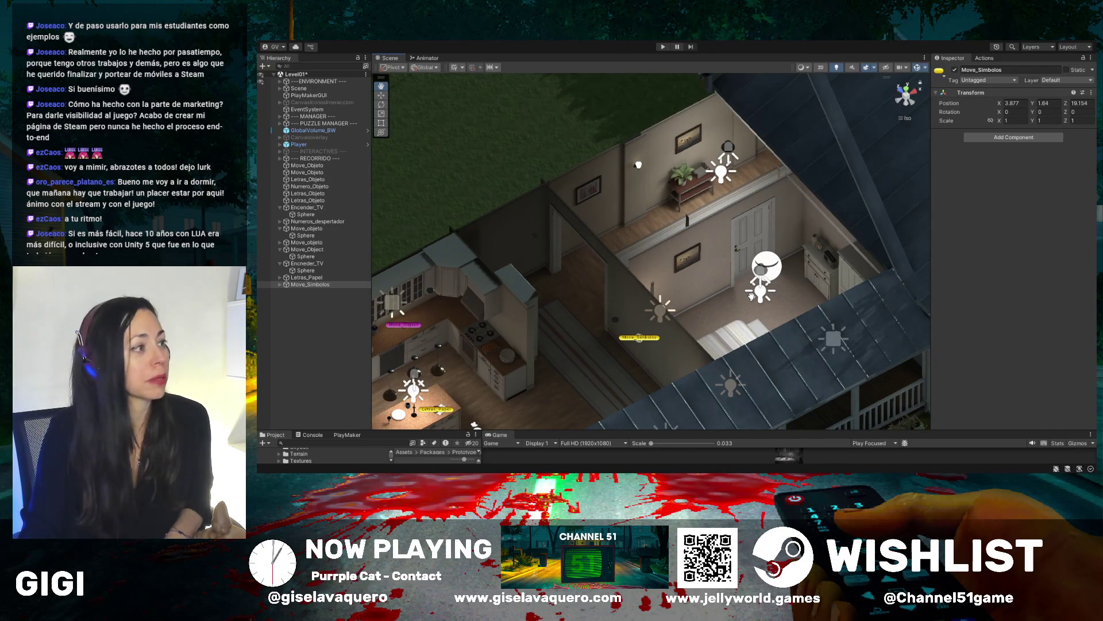
{"action": "left_click_drag", "start_coordinate": [723, 293], "coordinate": [677, 345]}
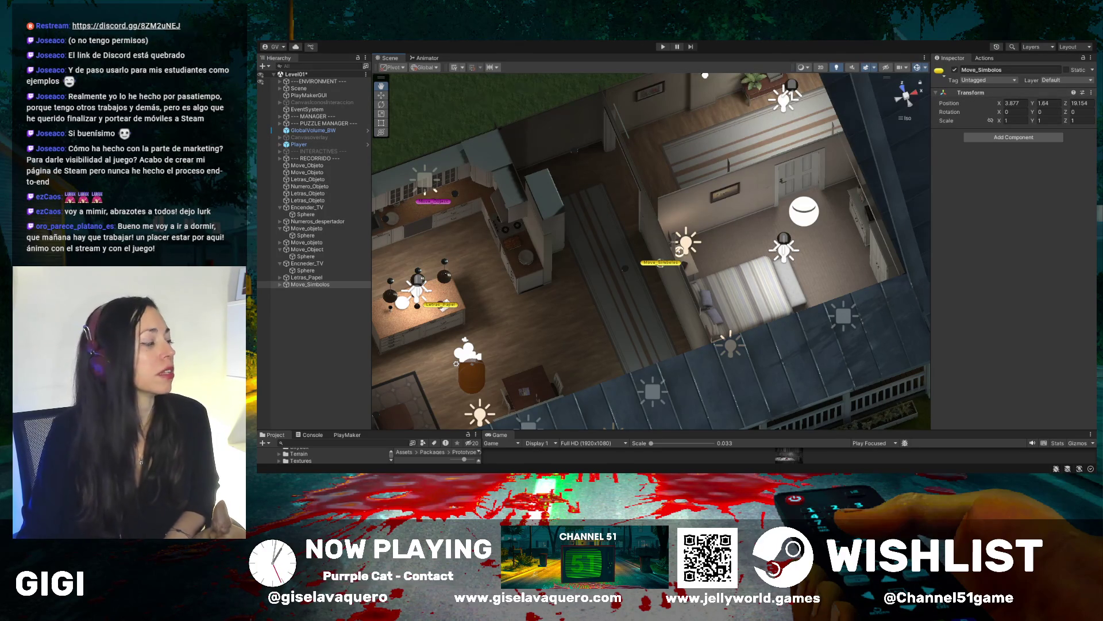
{"action": "mouse_move", "coordinate": [771, 253]}
{"action": "left_mouse_down"}
{"action": "mouse_move", "coordinate": [771, 232]}
{"action": "mouse_move", "coordinate": [809, 216]}
{"action": "left_mouse_up"}
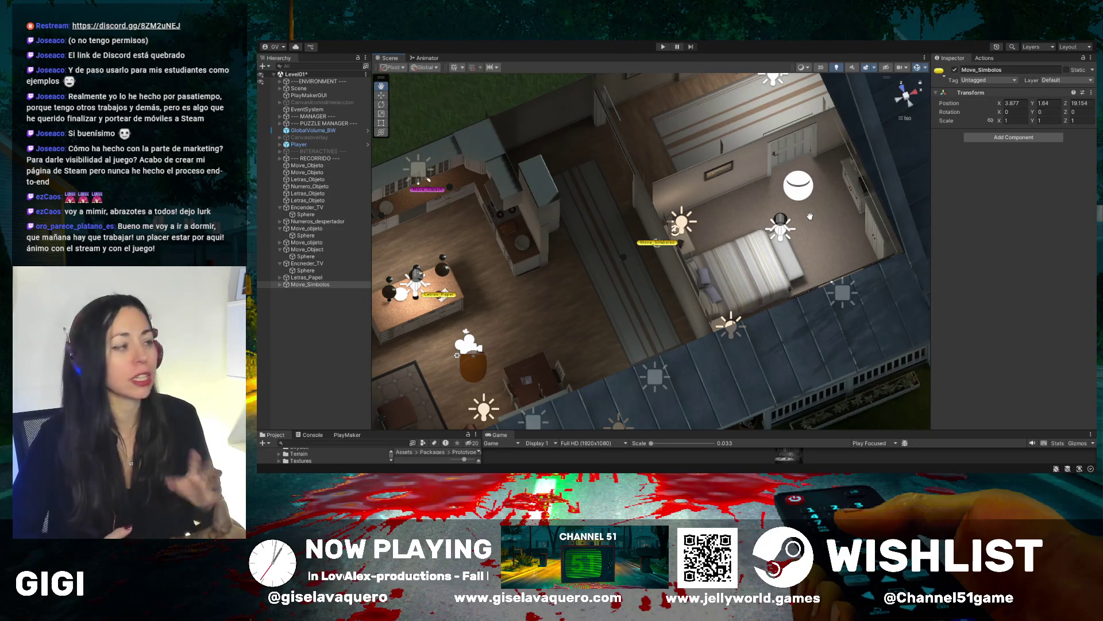
{"action": "left_click_drag", "start_coordinate": [809, 216], "coordinate": [721, 208]}
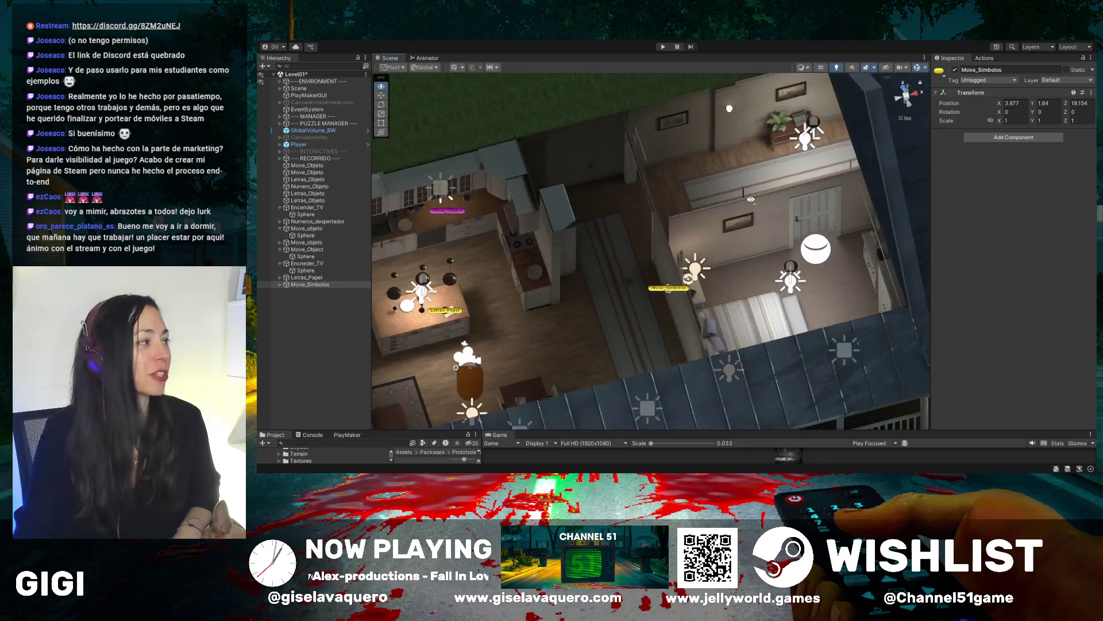
{"action": "mouse_move", "coordinate": [804, 217]}
{"action": "left_mouse_down"}
{"action": "mouse_move", "coordinate": [783, 213]}
{"action": "mouse_move", "coordinate": [884, 183]}
{"action": "left_mouse_up"}
Zoom in on the plant table with the wicker basket and select Move_Simbolos in the Hierarchy
{"action": "scroll", "coordinate": [884, 183], "scroll_direction": "up", "scroll_amount": 10}
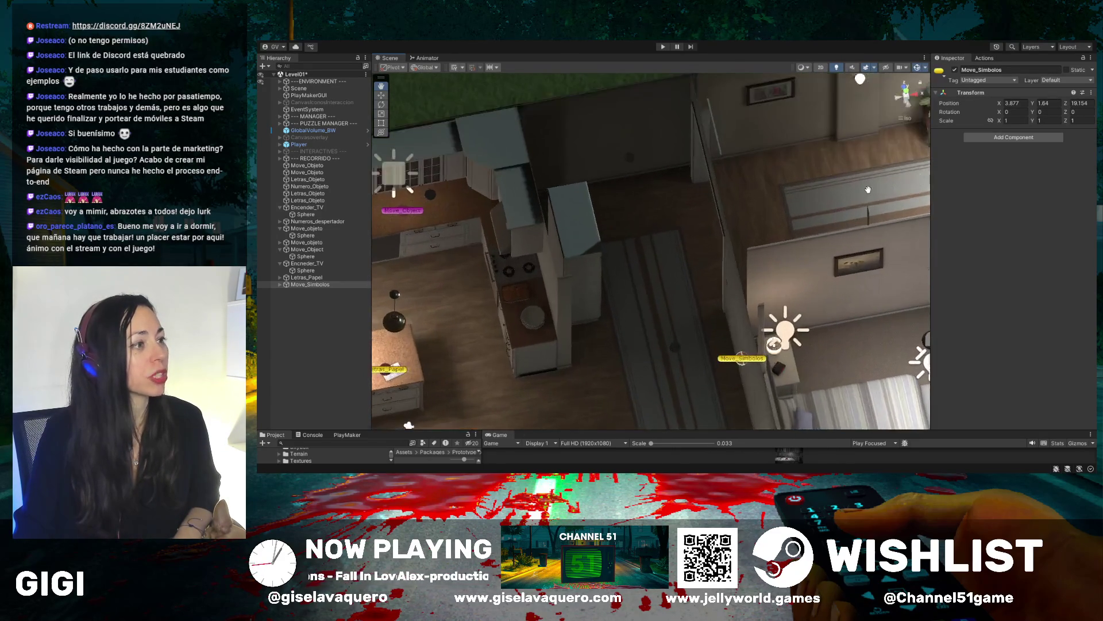
{"action": "scroll", "coordinate": [747, 212], "scroll_direction": "up", "scroll_amount": 10}
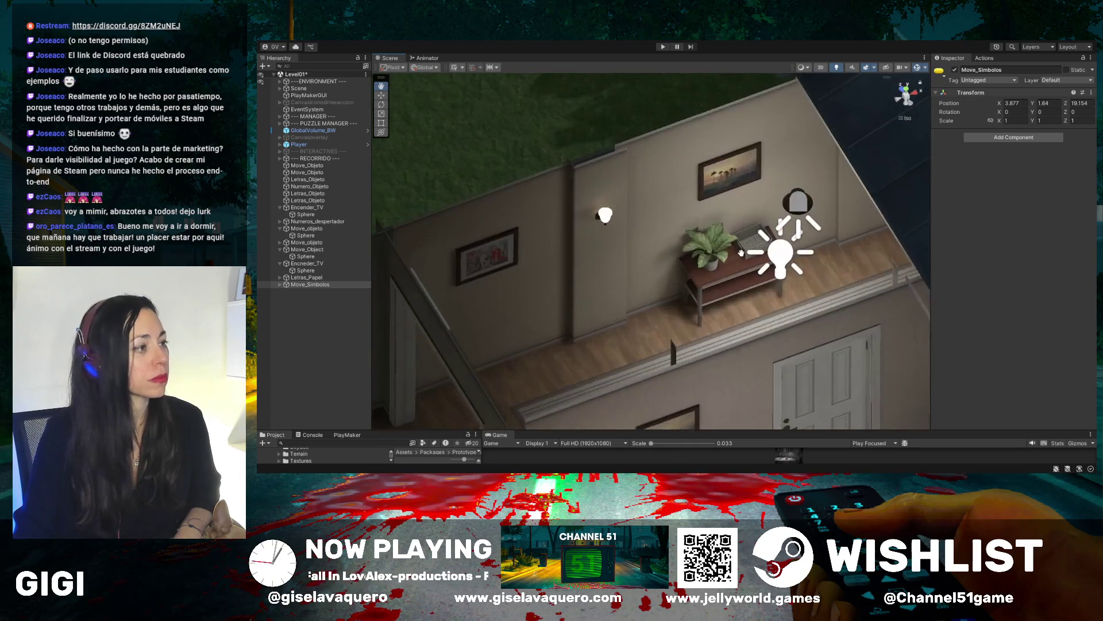
{"action": "scroll", "coordinate": [803, 255], "scroll_direction": "up", "scroll_amount": 8}
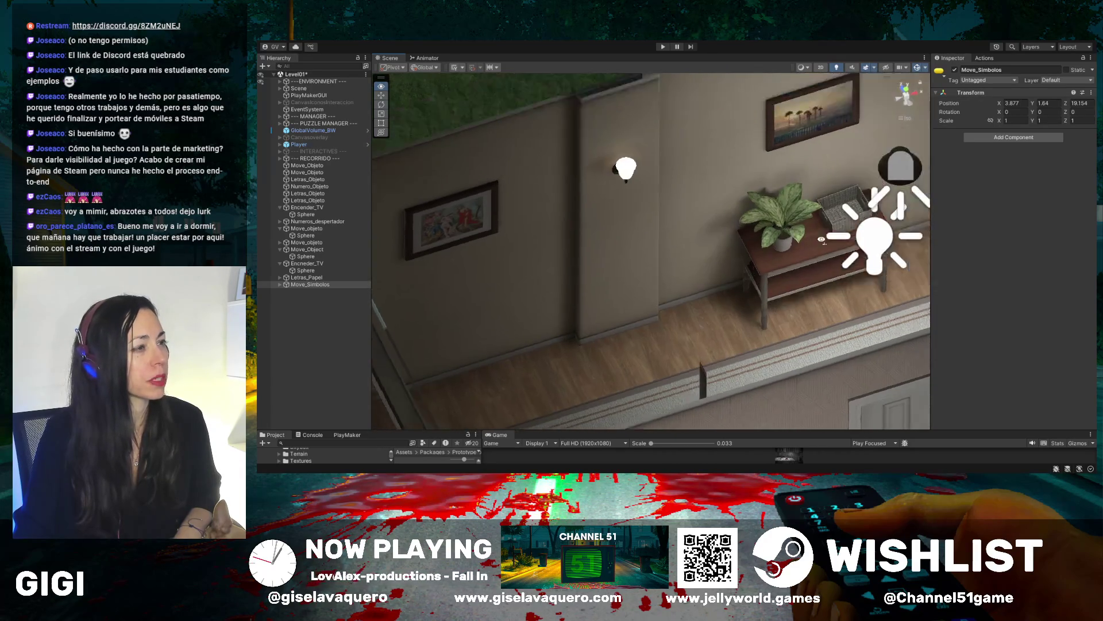
{"action": "scroll", "coordinate": [831, 236], "scroll_direction": "up", "scroll_amount": 8}
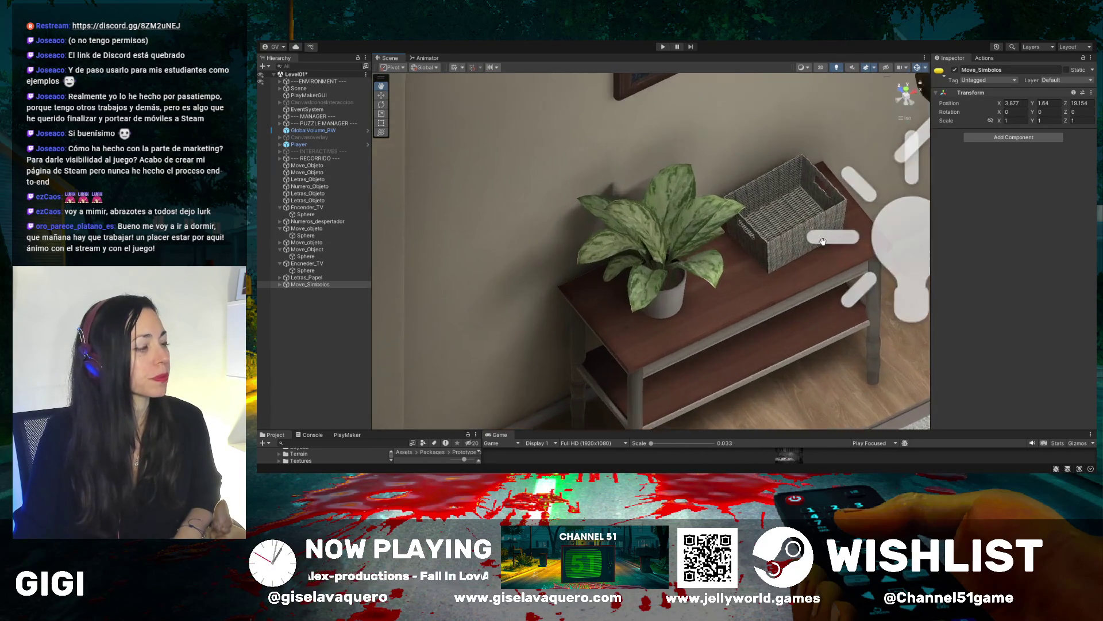
{"action": "scroll", "coordinate": [865, 261], "scroll_direction": "down", "scroll_amount": 10}
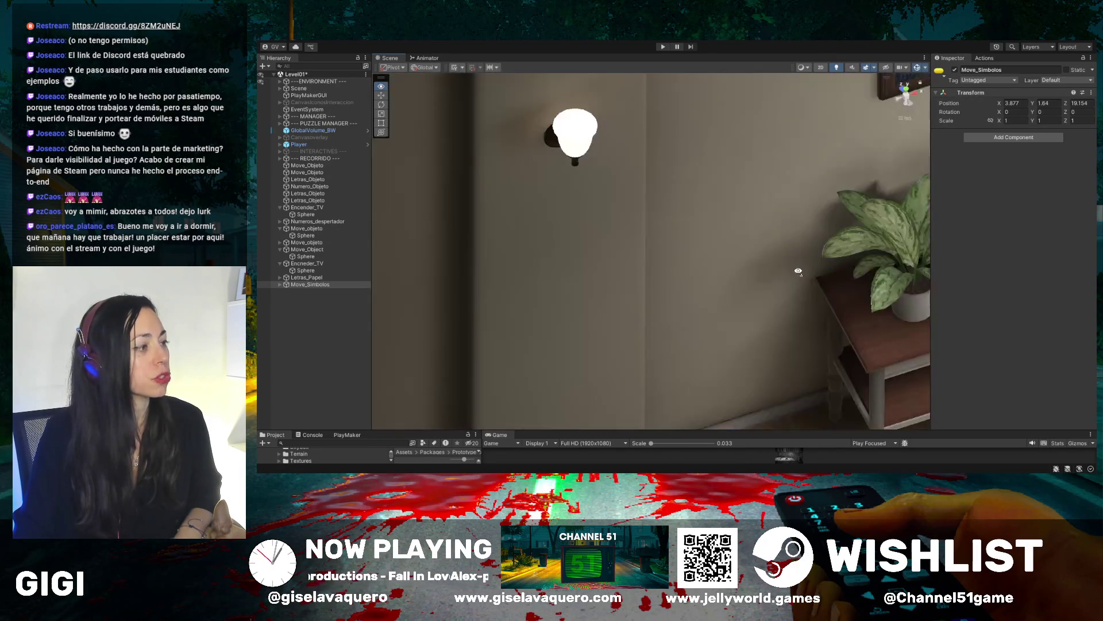
{"action": "scroll", "coordinate": [816, 270], "scroll_direction": "up", "scroll_amount": 6}
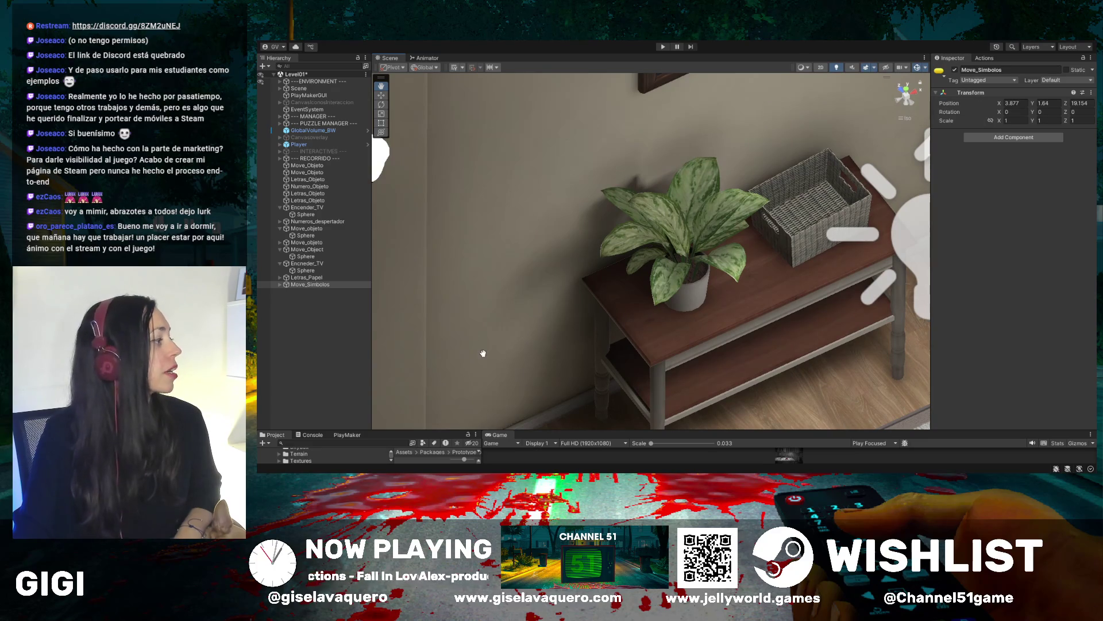
{"action": "left_click", "coordinate": [279, 284]}
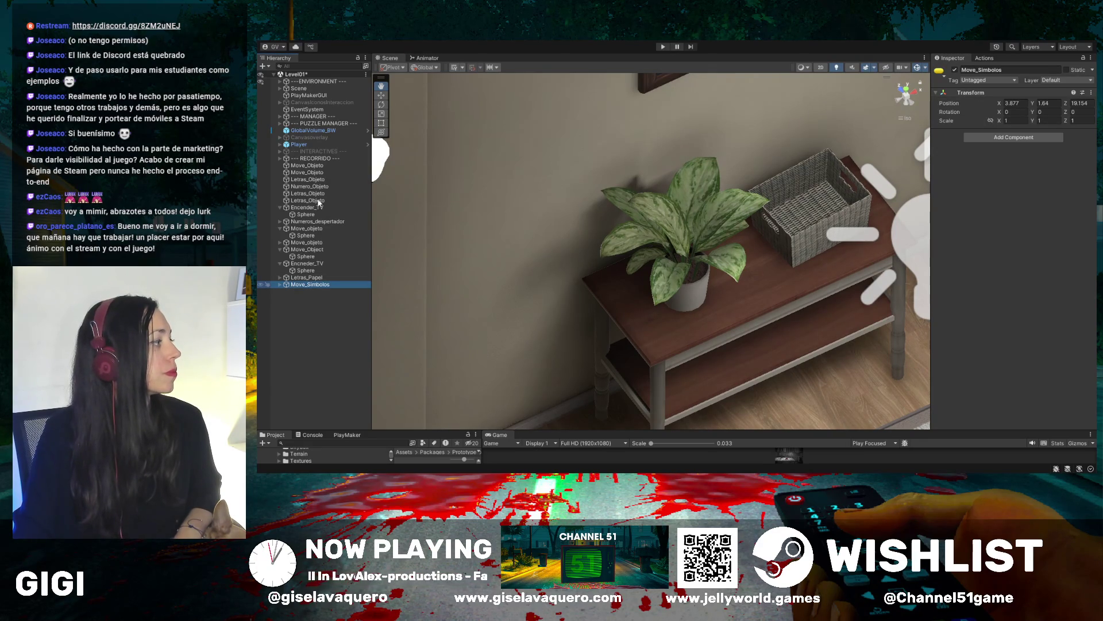
Duplicate Move_Simbolos with Ctrl+D and rename Move_Simbolos (1) to VolumenUp_Object
{"action": "key", "text": "ctrl+d"}
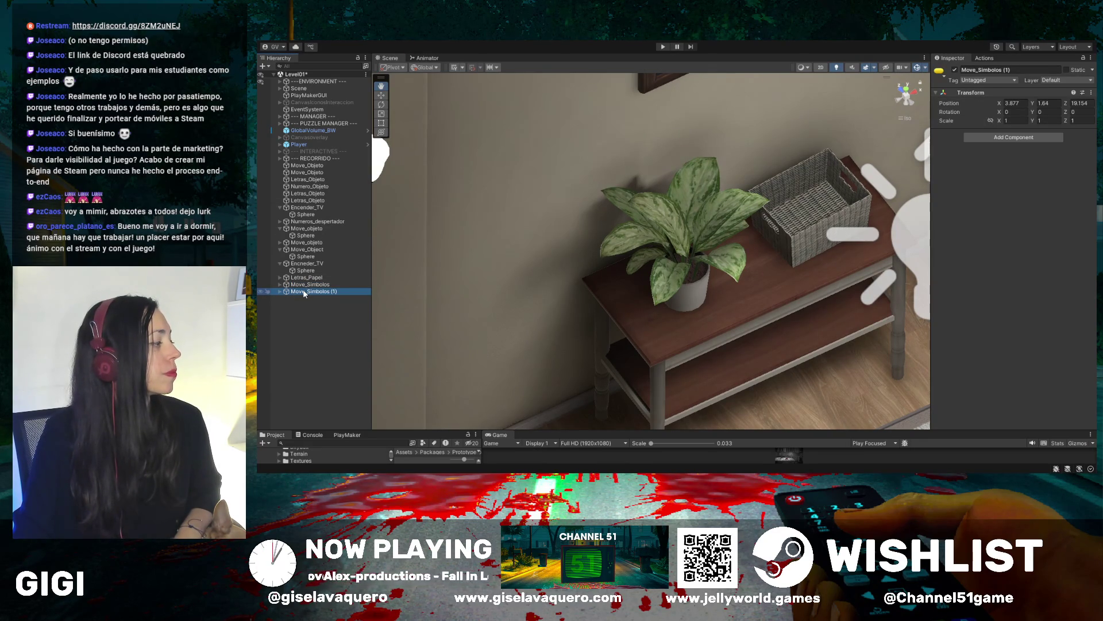
{"action": "left_click", "coordinate": [305, 292]}
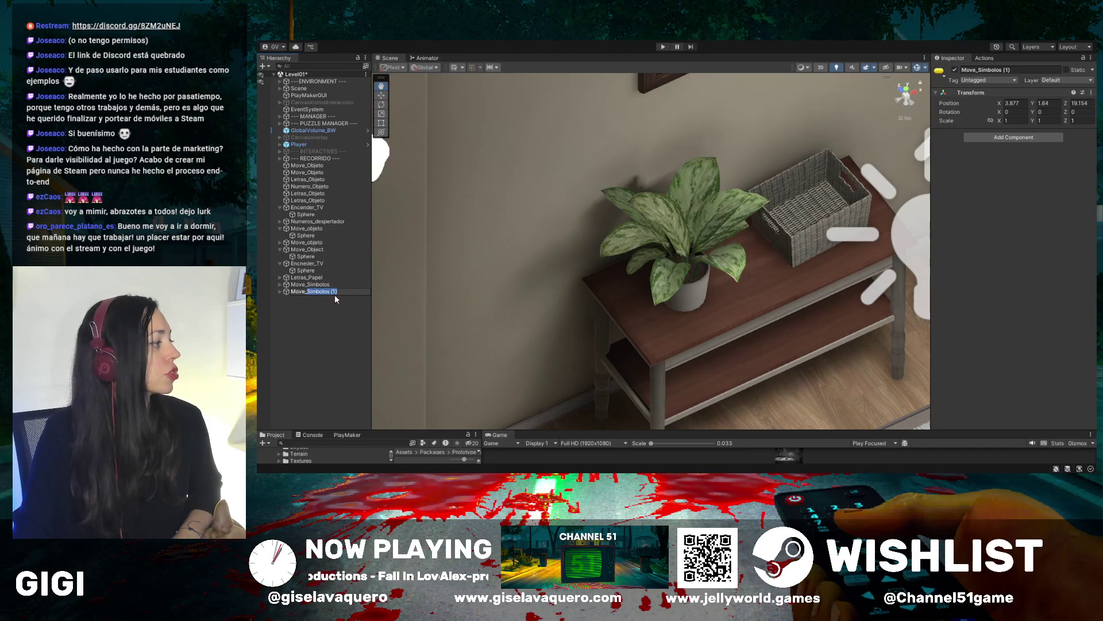
{"action": "key", "text": "BackSpace"}
{"action": "type", "text": "O"}
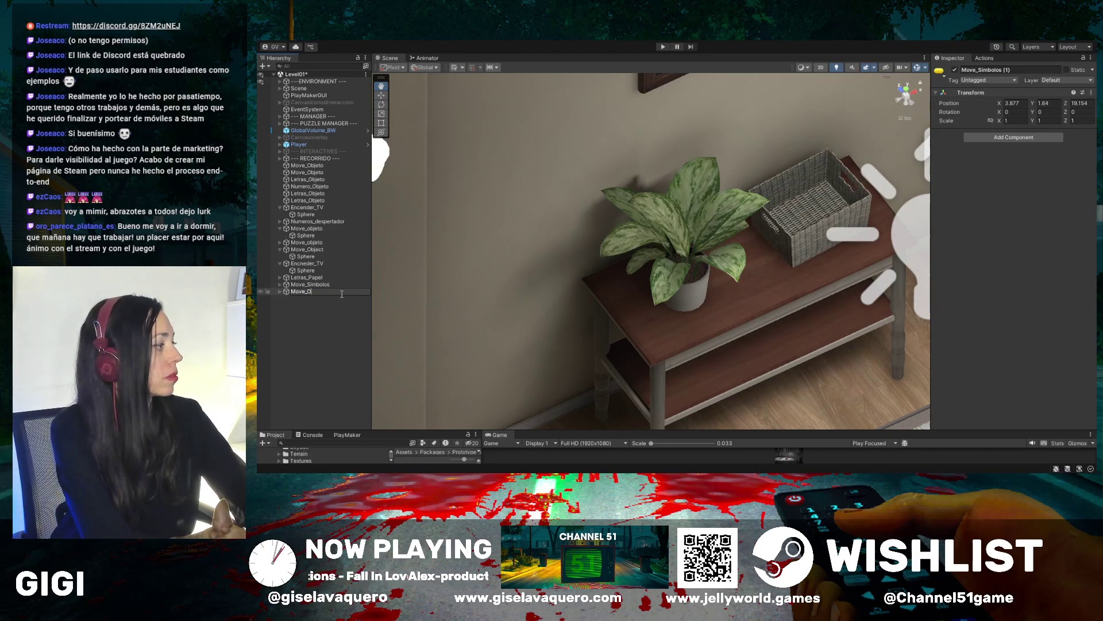
{"action": "type", "text": "bject"}
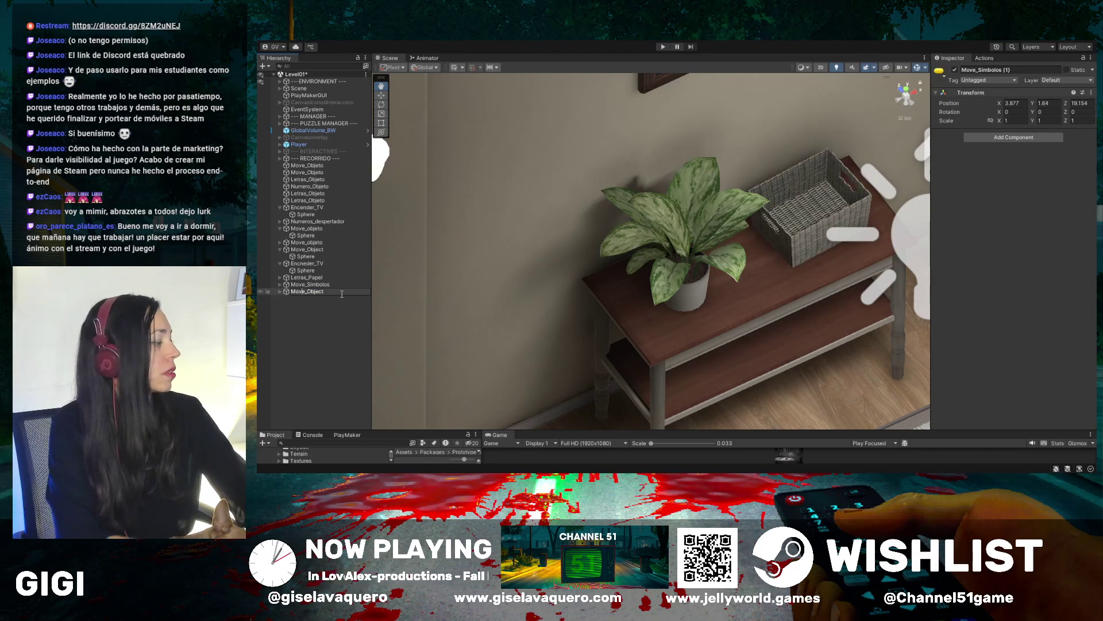
{"action": "key", "text": "Left"}
{"action": "key", "text": "Left"}
{"action": "key", "text": "Left"}
{"action": "key", "text": "BackSpace"}
{"action": "key", "text": "BackSpace"}
{"action": "key", "text": "BackSpace"}
{"action": "type", "text": "Vo"}
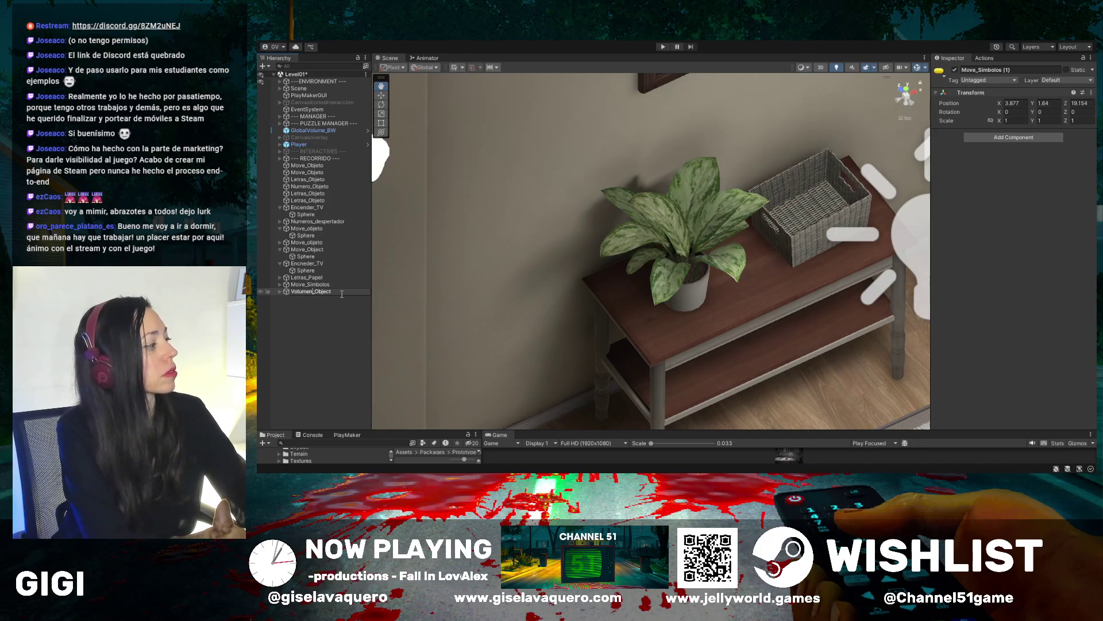
{"action": "type", "text": "Up"}
{"action": "key", "text": "Return"}
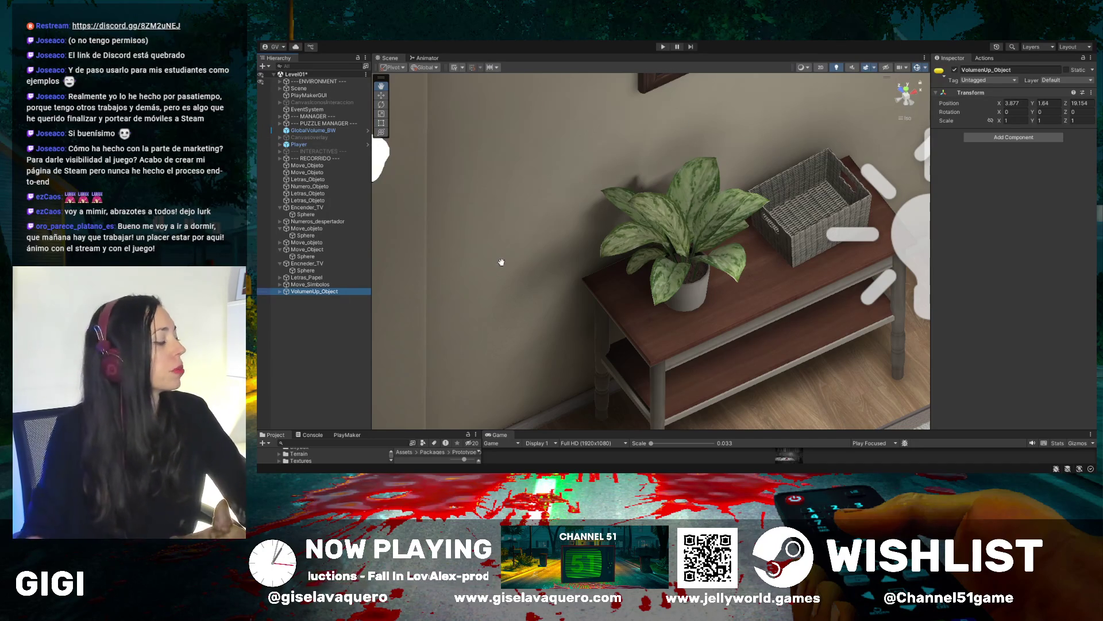
Frame VolumenUp_Object and slide it sideways to Position X 7.704
{"action": "double_click", "coordinate": [315, 292]}
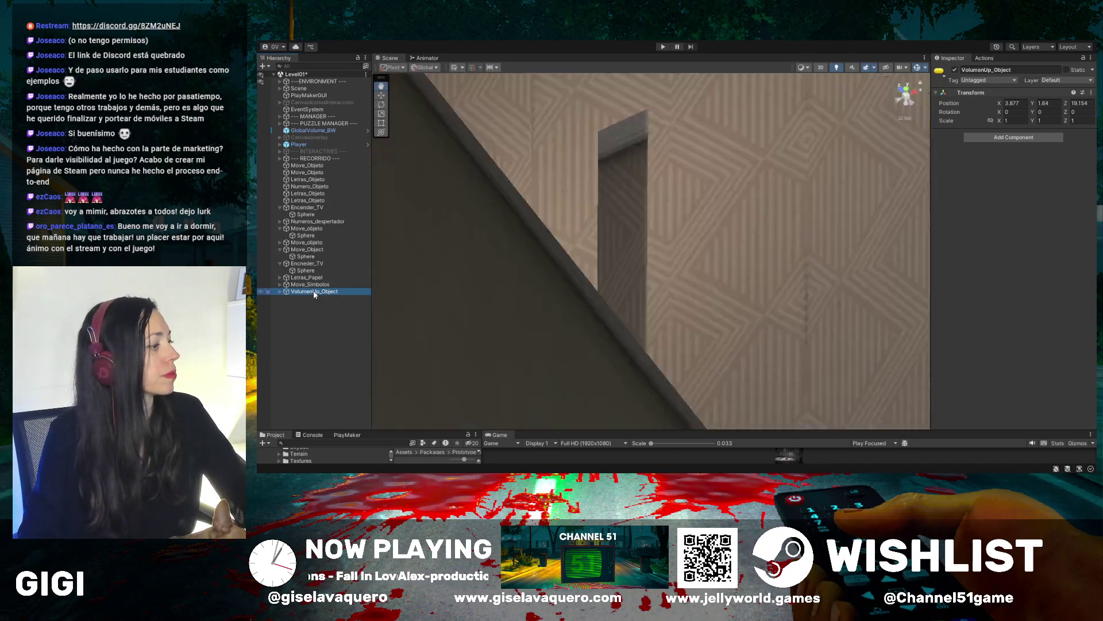
{"action": "scroll", "coordinate": [547, 308], "scroll_direction": "down", "scroll_amount": 5}
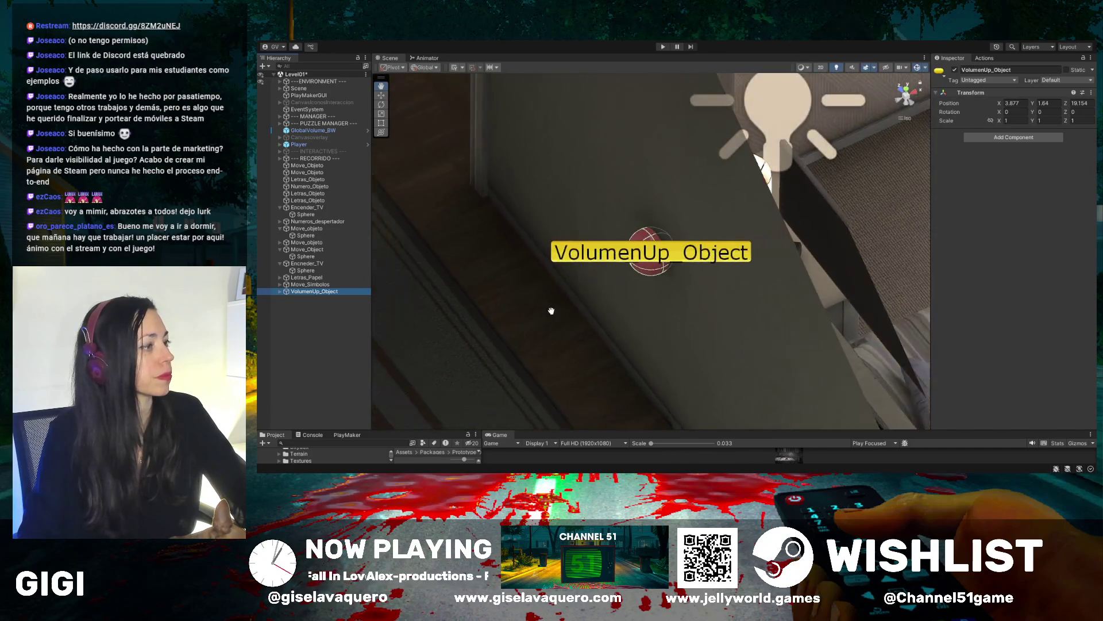
{"action": "scroll", "coordinate": [678, 252], "scroll_direction": "down", "scroll_amount": 5}
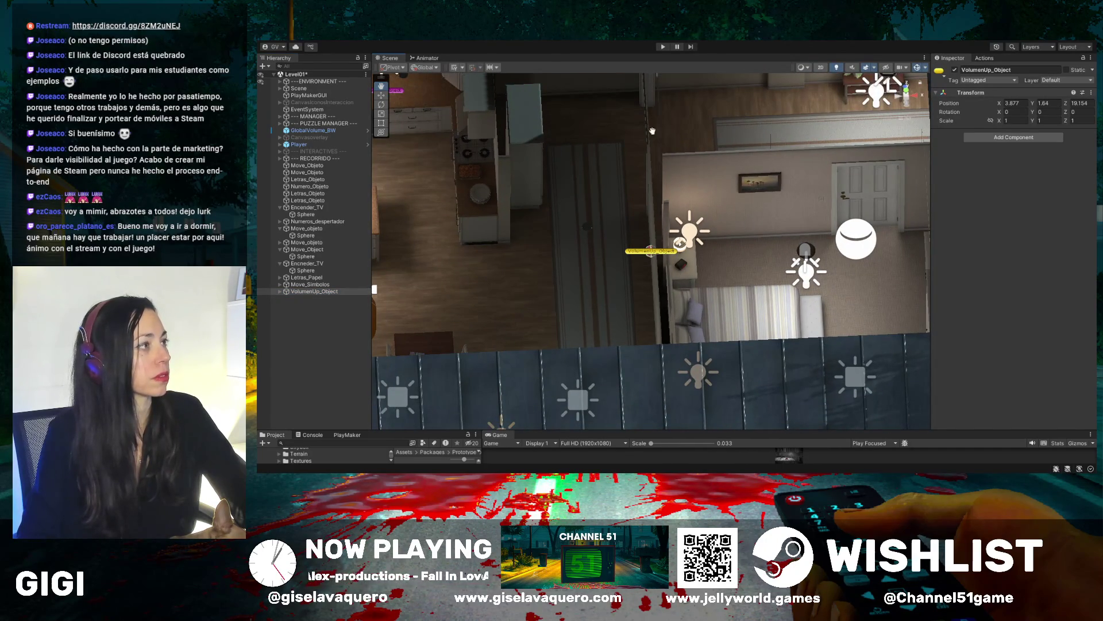
{"action": "left_click_drag", "start_coordinate": [418, 96], "coordinate": [359, 181]}
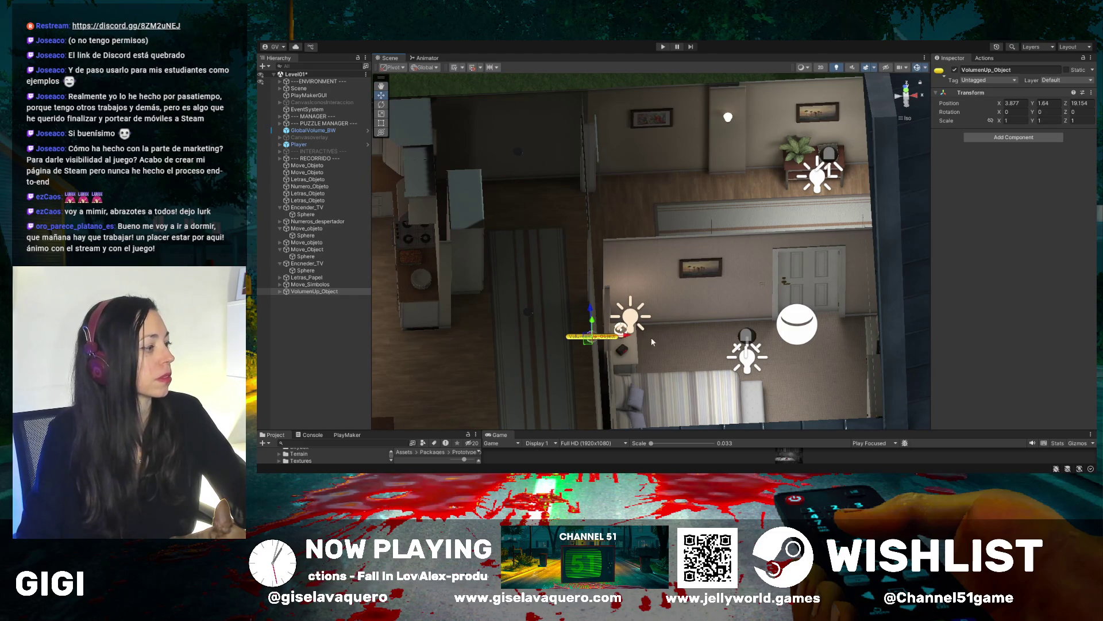
{"action": "mouse_move", "coordinate": [628, 338]}
{"action": "left_mouse_down"}
{"action": "mouse_move", "coordinate": [836, 320]}
{"action": "mouse_move", "coordinate": [827, 144]}
{"action": "mouse_move", "coordinate": [806, 196]}
{"action": "mouse_move", "coordinate": [821, 203]}
{"action": "left_mouse_up"}
Lower VolumenUp_Object to Position Y 1.316, then orbit the view toward the bedroom
{"action": "left_click_drag", "start_coordinate": [834, 157], "coordinate": [735, 109]}
{"action": "mouse_move", "coordinate": [697, 78]}
{"action": "left_mouse_down"}
{"action": "mouse_move", "coordinate": [697, 95]}
{"action": "mouse_move", "coordinate": [738, 92]}
{"action": "mouse_move", "coordinate": [718, 79]}
{"action": "left_mouse_up"}
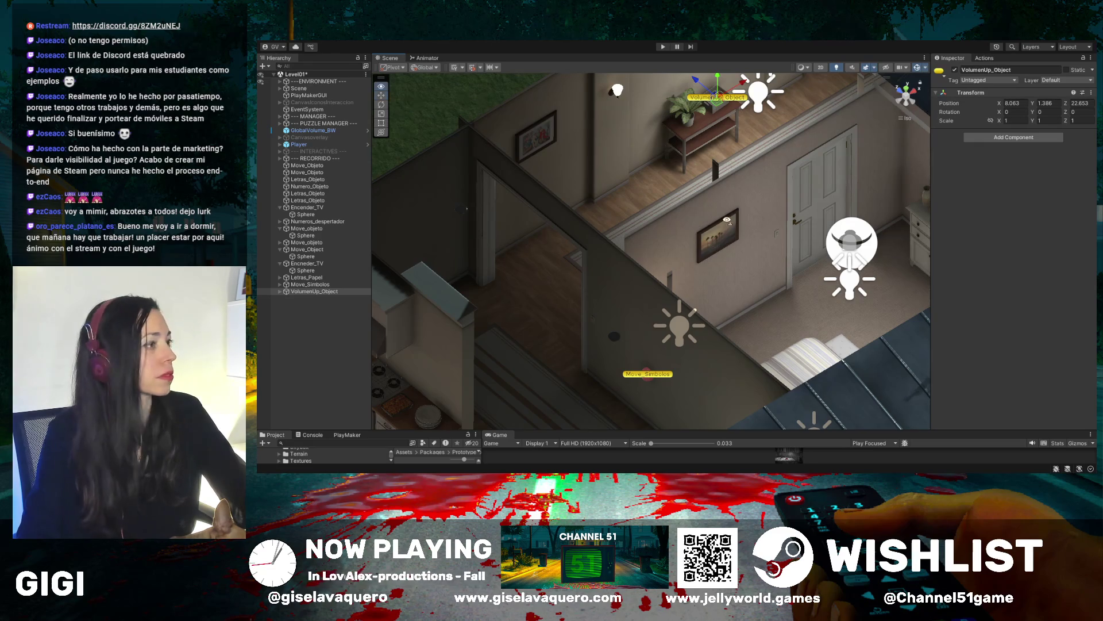
{"action": "mouse_move", "coordinate": [586, 358]}
{"action": "left_mouse_down"}
{"action": "mouse_move", "coordinate": [640, 219]}
{"action": "mouse_move", "coordinate": [603, 201]}
{"action": "left_mouse_up"}
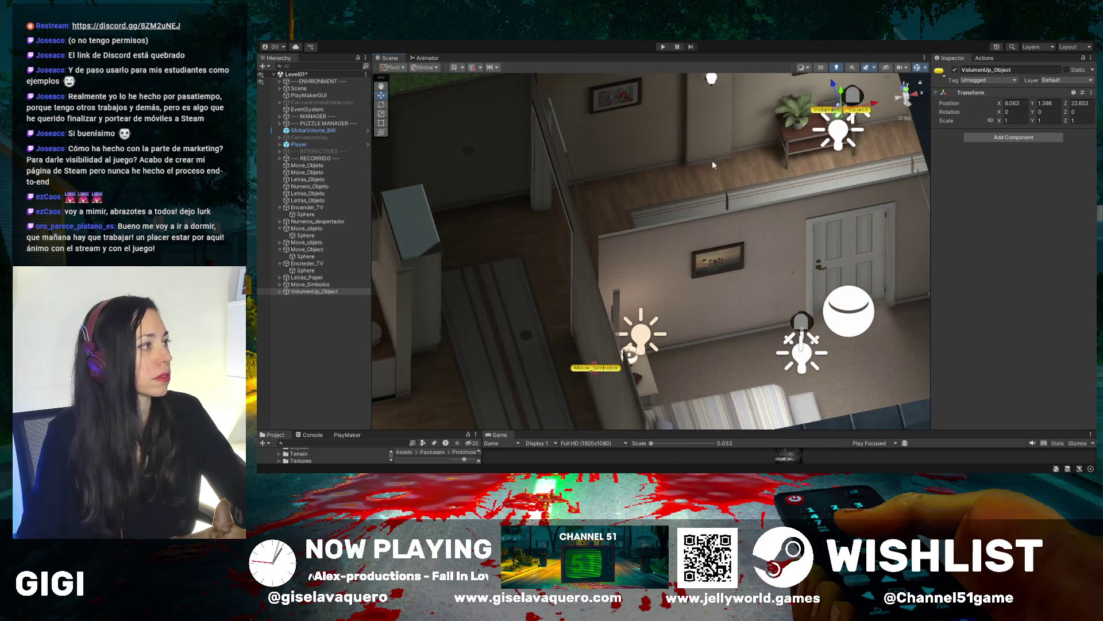
{"action": "mouse_move", "coordinate": [661, 241]}
{"action": "left_mouse_down"}
{"action": "mouse_move", "coordinate": [753, 173]}
{"action": "mouse_move", "coordinate": [749, 344]}
{"action": "mouse_move", "coordinate": [525, 285]}
{"action": "mouse_move", "coordinate": [575, 246]}
{"action": "mouse_move", "coordinate": [650, 311]}
{"action": "mouse_move", "coordinate": [470, 262]}
{"action": "mouse_move", "coordinate": [601, 156]}
{"action": "left_mouse_up"}
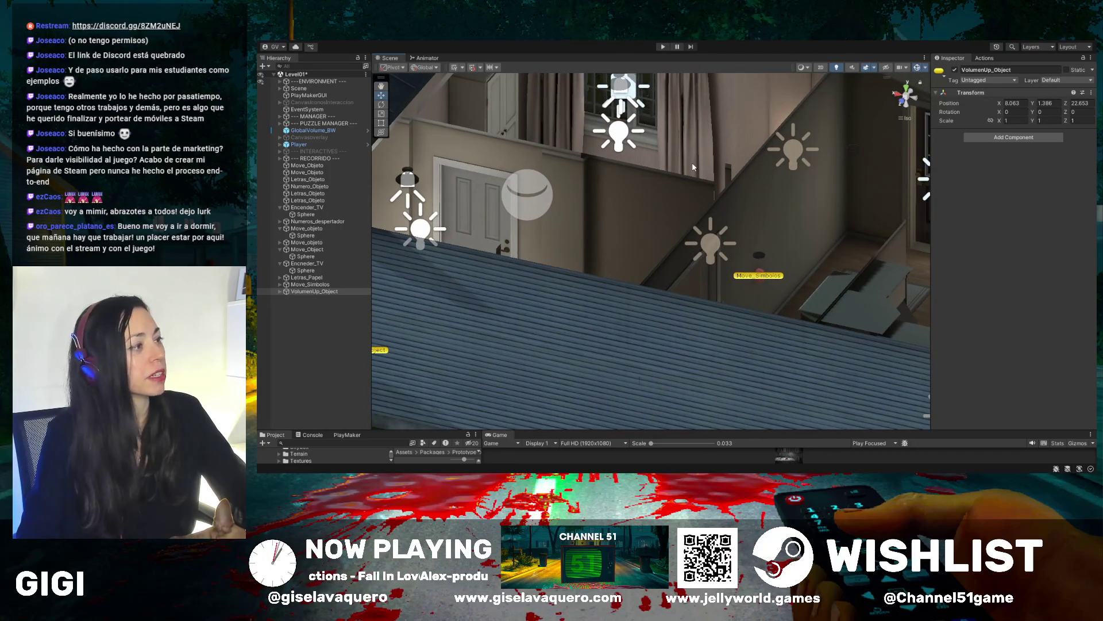
Orbit until the double bed and nightstands are seen from nearly straight above
{"action": "mouse_move", "coordinate": [693, 166]}
{"action": "left_mouse_down"}
{"action": "mouse_move", "coordinate": [649, 213]}
{"action": "mouse_move", "coordinate": [643, 247]}
{"action": "left_mouse_up"}
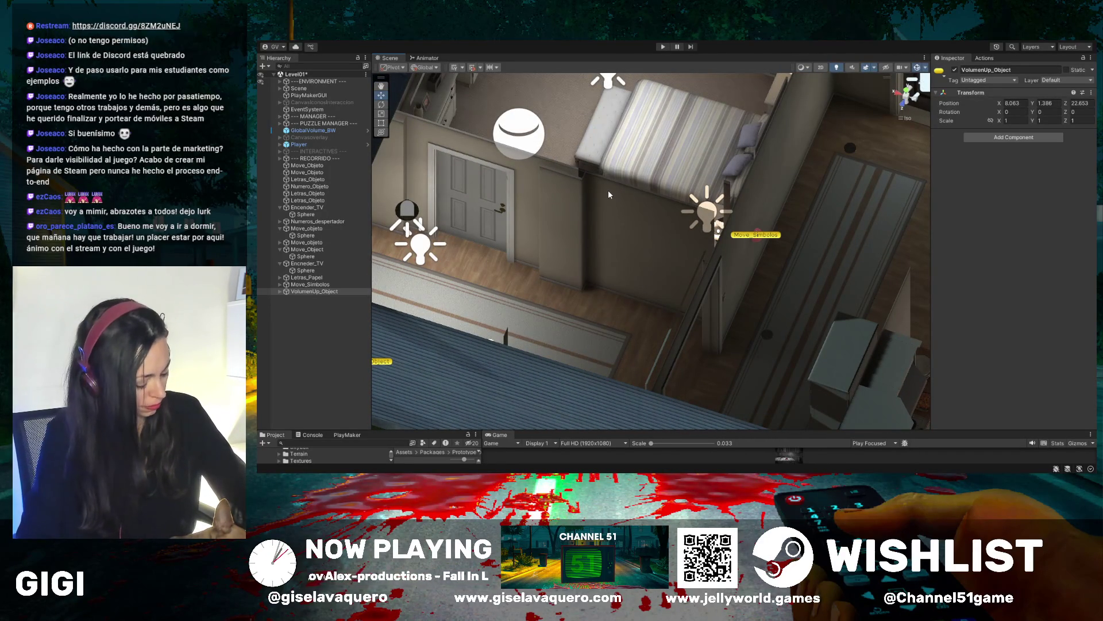
{"action": "key", "text": "alt"}
{"action": "left_click_drag", "start_coordinate": [634, 143], "coordinate": [556, 135]}
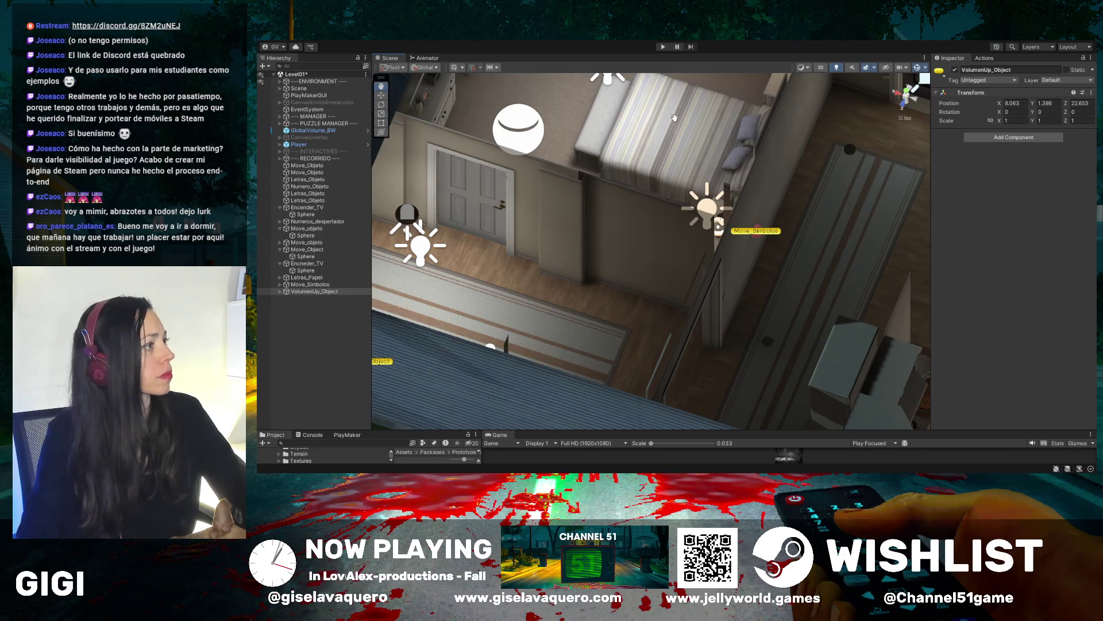
{"action": "mouse_move", "coordinate": [675, 118]}
{"action": "left_mouse_down"}
{"action": "mouse_move", "coordinate": [661, 215]}
{"action": "mouse_move", "coordinate": [523, 184]}
{"action": "left_mouse_up"}
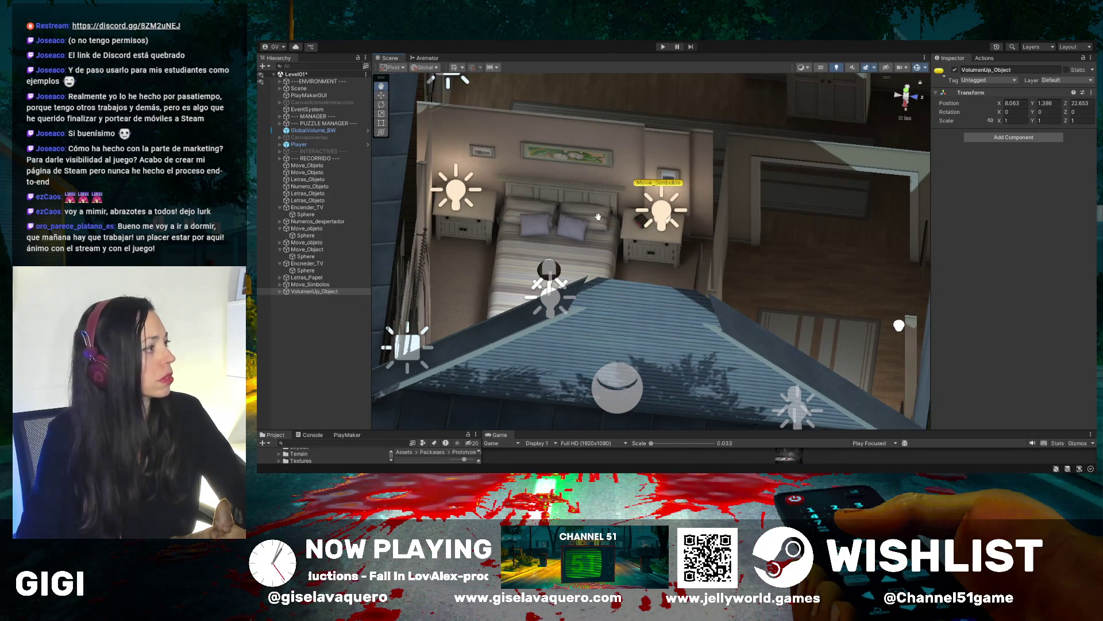
{"action": "mouse_move", "coordinate": [597, 216]}
{"action": "left_mouse_down"}
{"action": "mouse_move", "coordinate": [1065, 208]}
{"action": "mouse_move", "coordinate": [587, 222]}
{"action": "mouse_move", "coordinate": [603, 238]}
{"action": "mouse_move", "coordinate": [573, 239]}
{"action": "mouse_move", "coordinate": [583, 238]}
{"action": "left_mouse_up"}
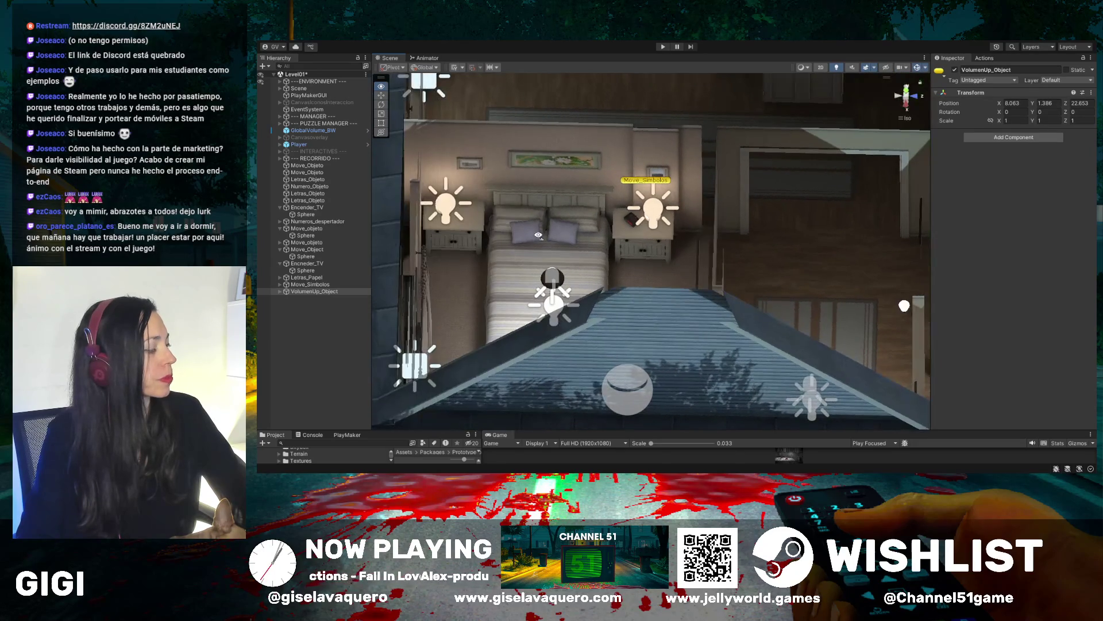
Select and collapse VolumenUp_Object, duplicate it, and rename the copy Numero_Object
{"action": "left_click", "coordinate": [279, 292]}
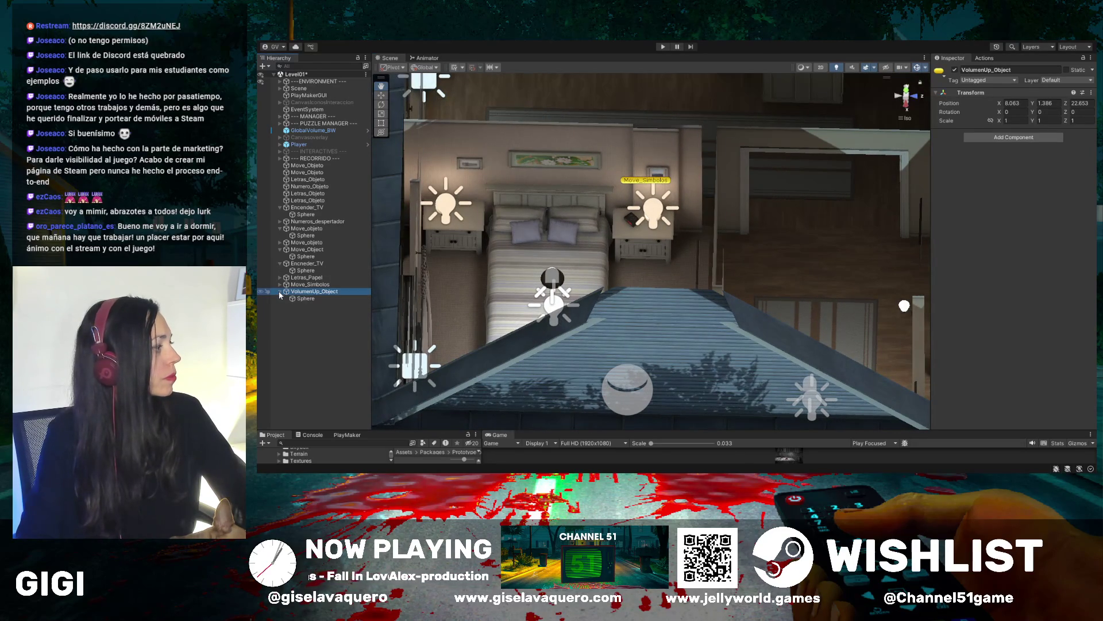
{"action": "left_click", "coordinate": [279, 291]}
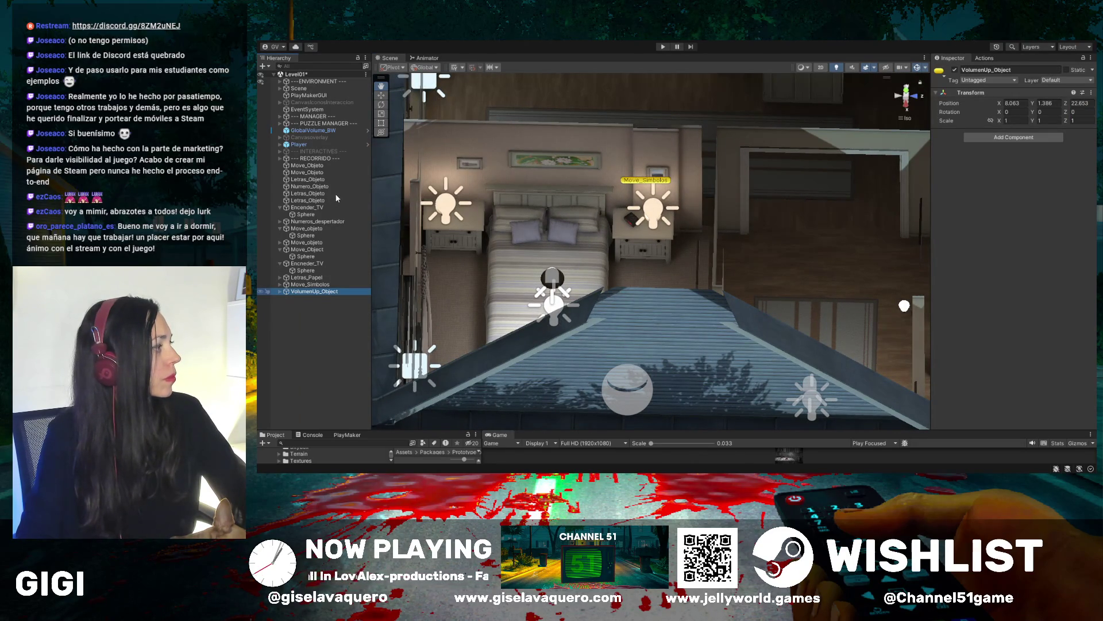
{"action": "key", "text": "ctrl+d"}
{"action": "left_click", "coordinate": [312, 300]}
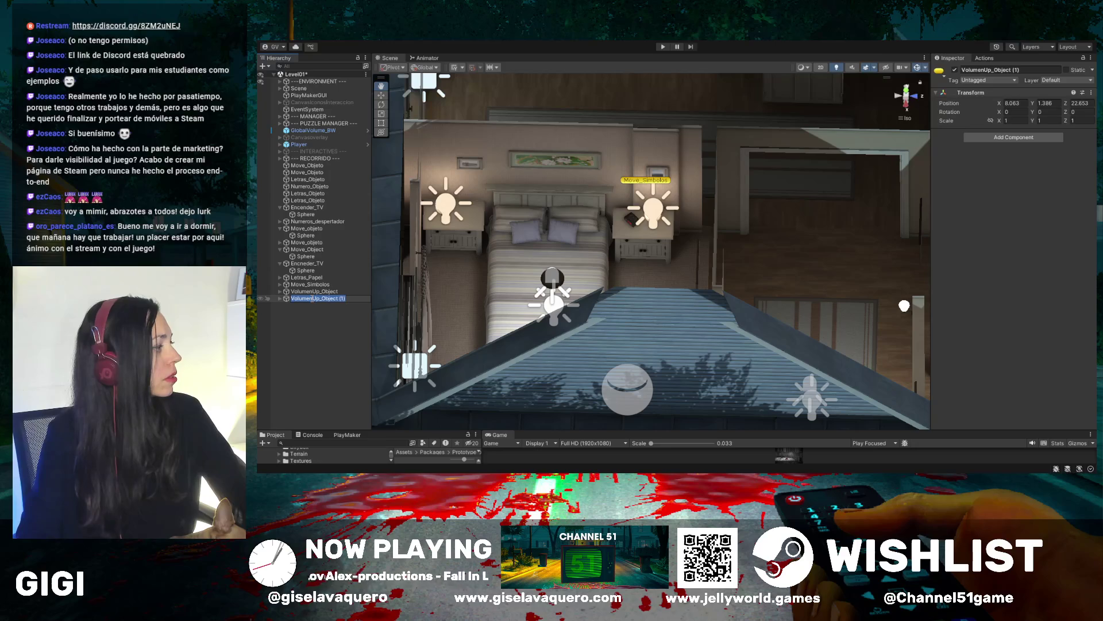
{"action": "type", "text": "N"}
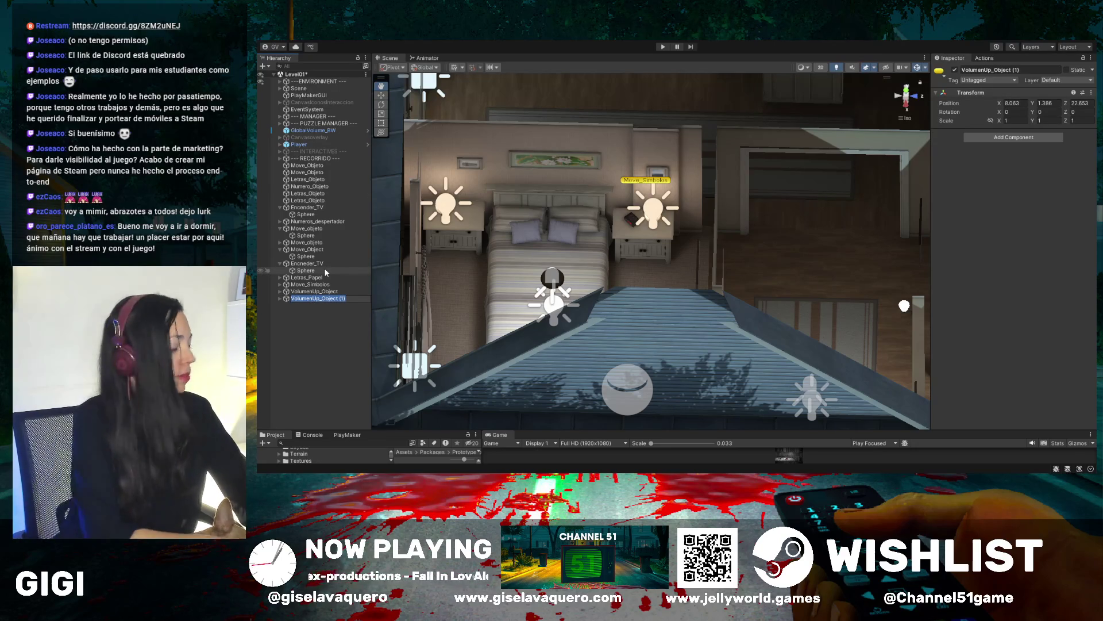
{"action": "type", "text": "umero_"}
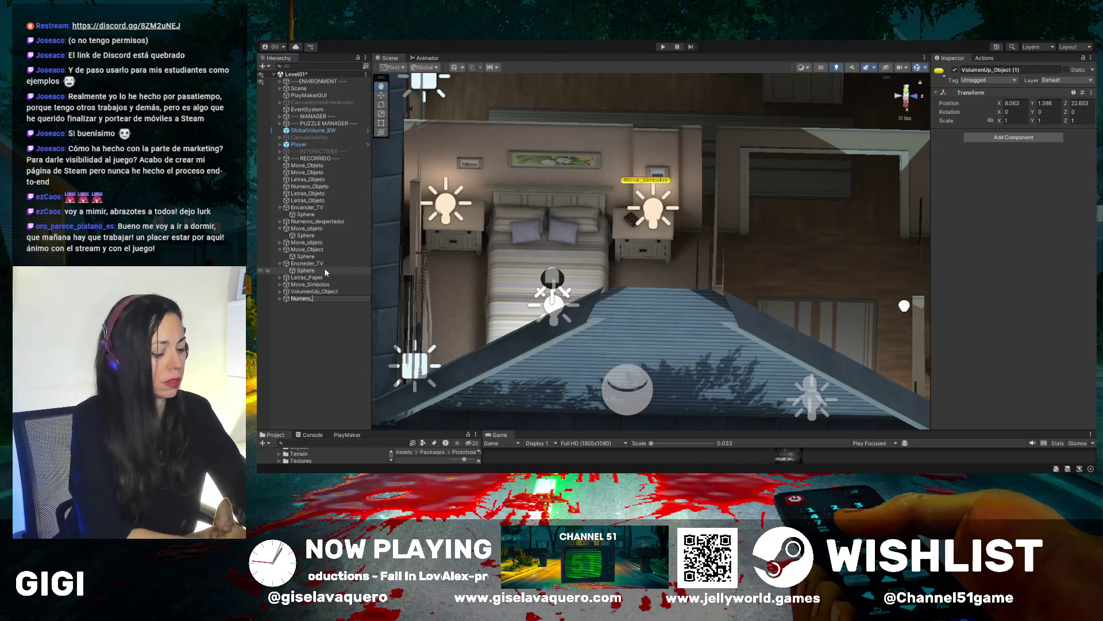
{"action": "type", "text": "Object"}
{"action": "key", "text": "Return"}
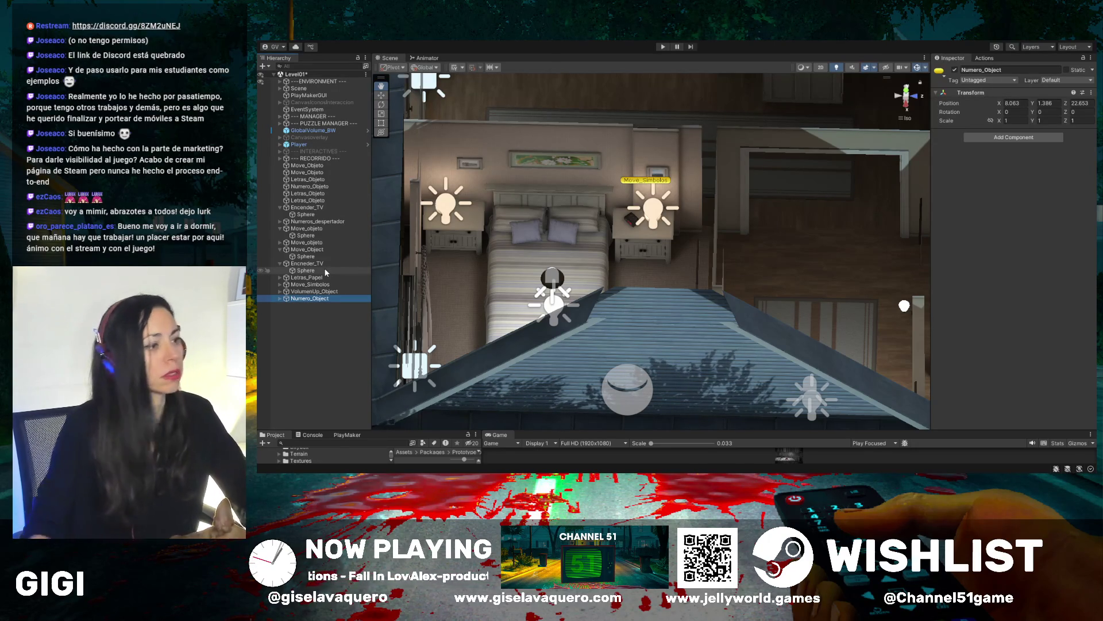
Move Numero_Object onto the nightstand beside the lamp, at X 4.33, Y 1.553, Z 18.913
{"action": "left_click_drag", "start_coordinate": [477, 259], "coordinate": [707, 286]}
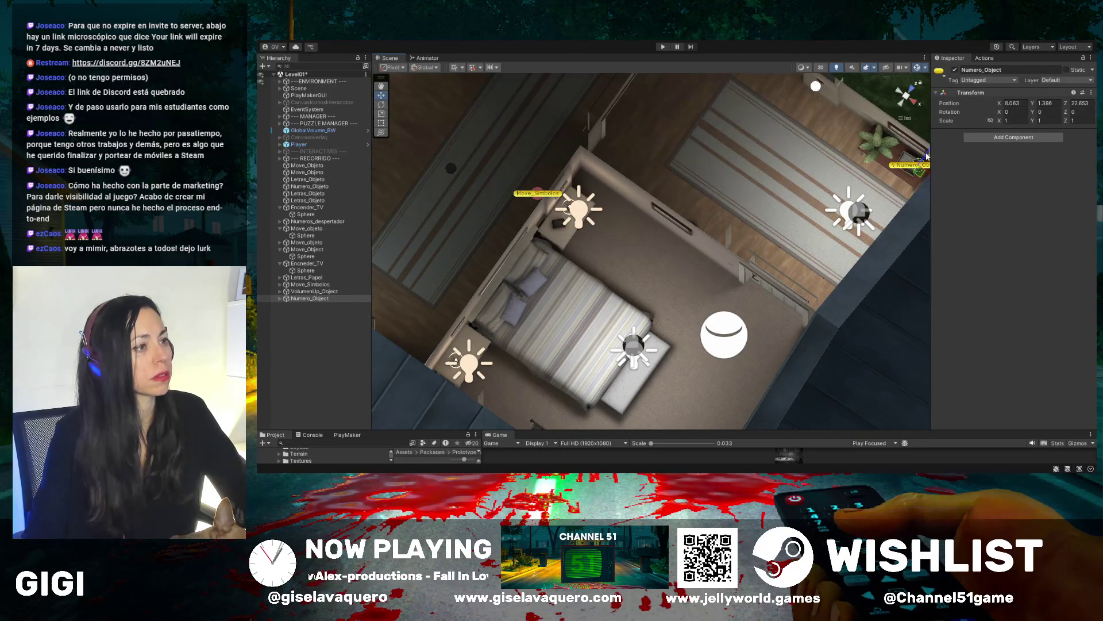
{"action": "left_click_drag", "start_coordinate": [926, 156], "coordinate": [908, 111]}
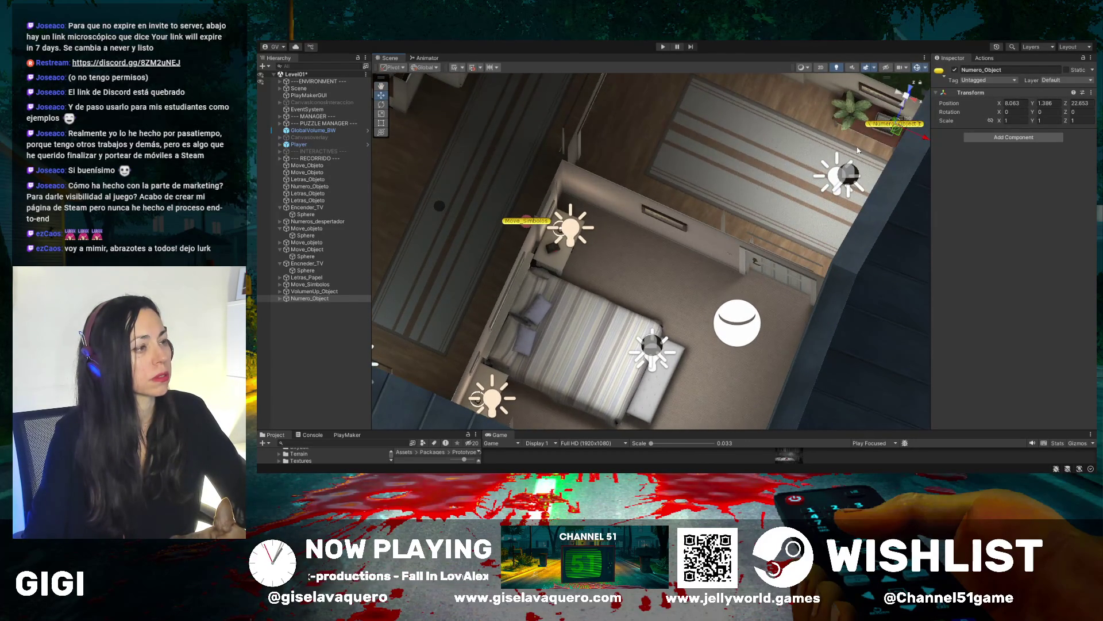
{"action": "left_click_drag", "start_coordinate": [858, 151], "coordinate": [861, 157]}
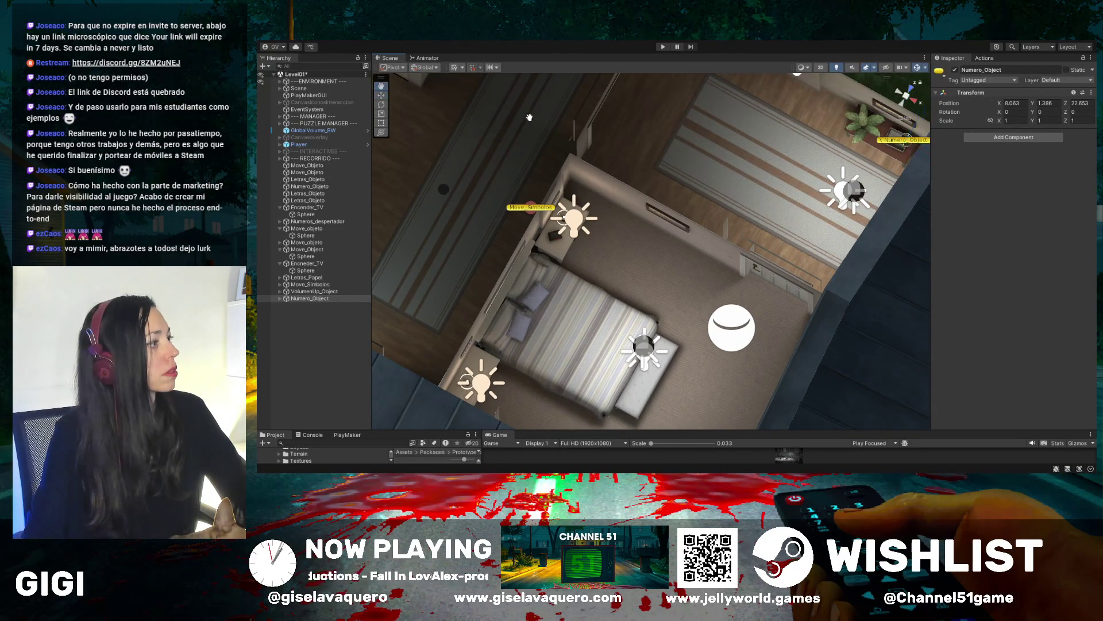
{"action": "left_click_drag", "start_coordinate": [753, 170], "coordinate": [645, 180]}
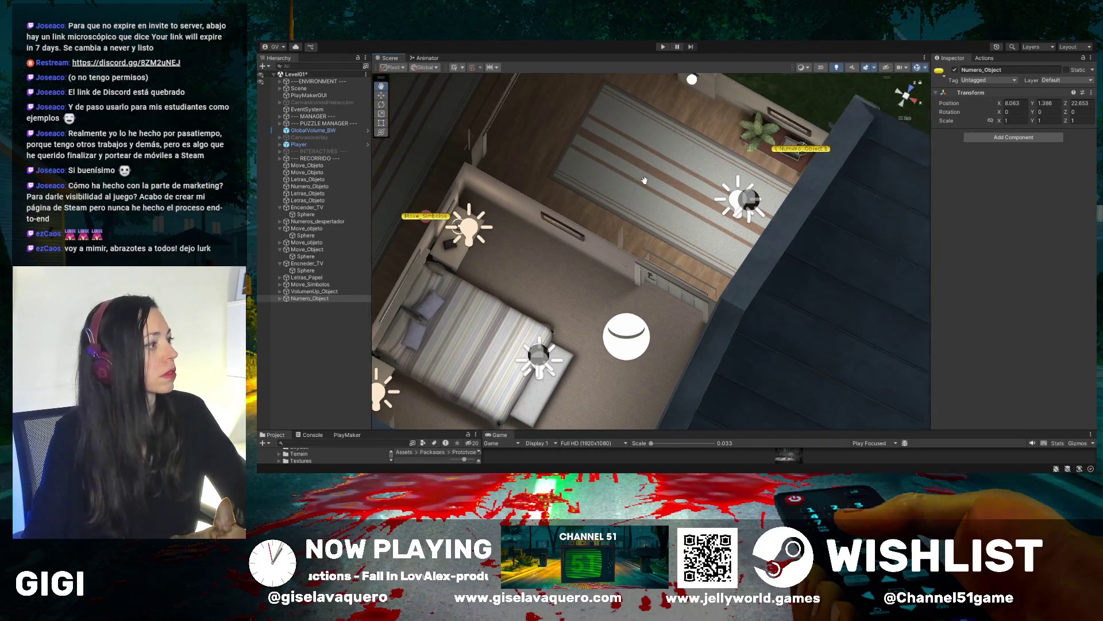
{"action": "left_click", "coordinate": [380, 94]}
{"action": "mouse_move", "coordinate": [818, 121]}
{"action": "left_mouse_down"}
{"action": "mouse_move", "coordinate": [646, 271]}
{"action": "mouse_move", "coordinate": [683, 314]}
{"action": "left_mouse_up"}
{"action": "left_click_drag", "start_coordinate": [719, 369], "coordinate": [549, 296]}
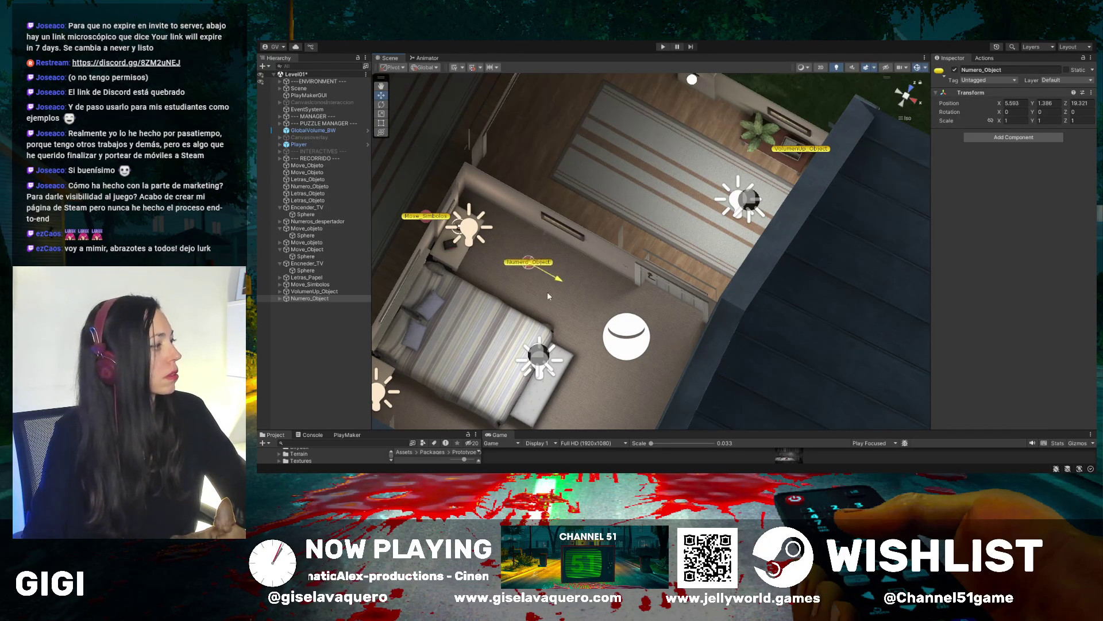
{"action": "left_click_drag", "start_coordinate": [481, 256], "coordinate": [513, 210]}
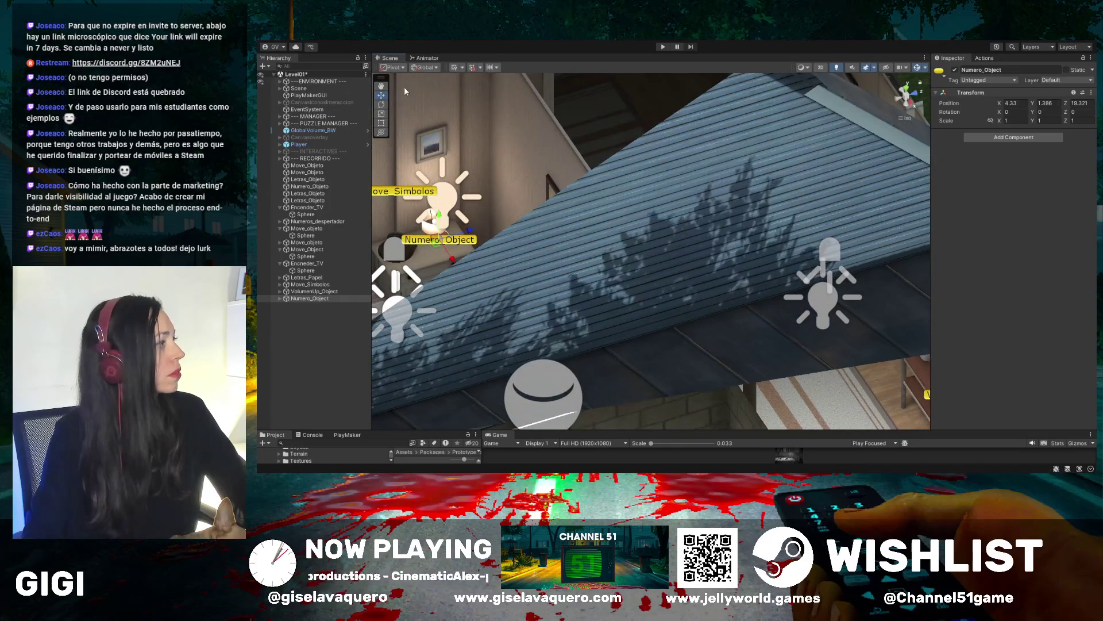
{"action": "left_click", "coordinate": [381, 87]}
{"action": "key", "text": "f"}
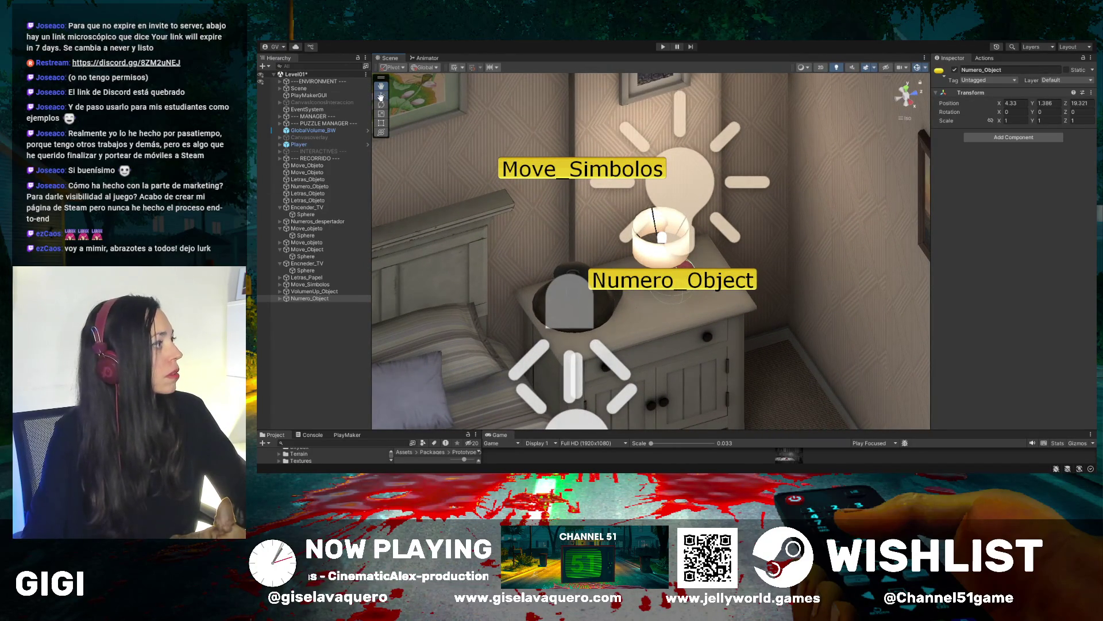
{"action": "left_click", "coordinate": [381, 96]}
{"action": "mouse_move", "coordinate": [671, 254]}
{"action": "left_mouse_down"}
{"action": "mouse_move", "coordinate": [732, 239]}
{"action": "mouse_move", "coordinate": [573, 251]}
{"action": "left_mouse_up"}
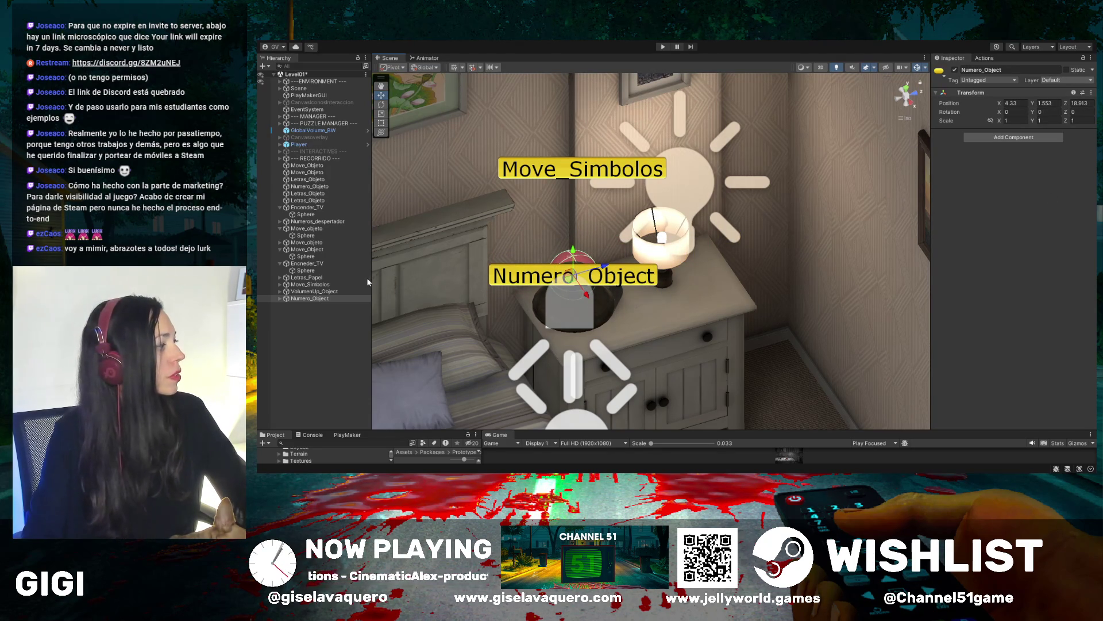
Select VolumenUp_Object, then select Move_Simbolos together with Letras_Papel in the Hierarchy
{"action": "left_click", "coordinate": [314, 291]}
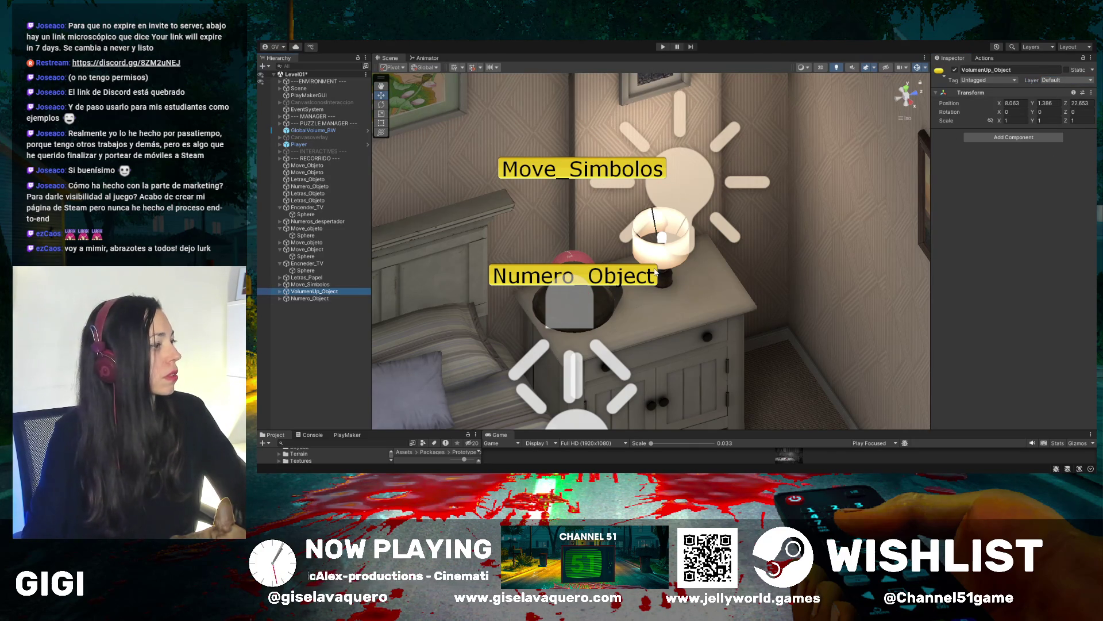
{"action": "left_click", "coordinate": [313, 284]}
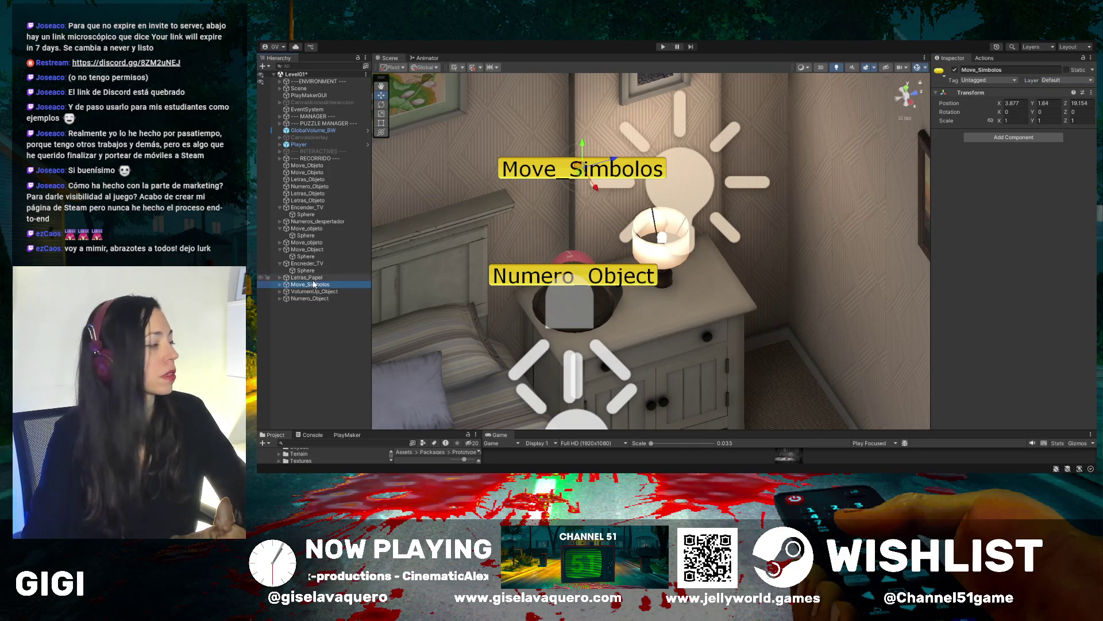
{"action": "left_click", "coordinate": [315, 278], "text": "ctrl"}
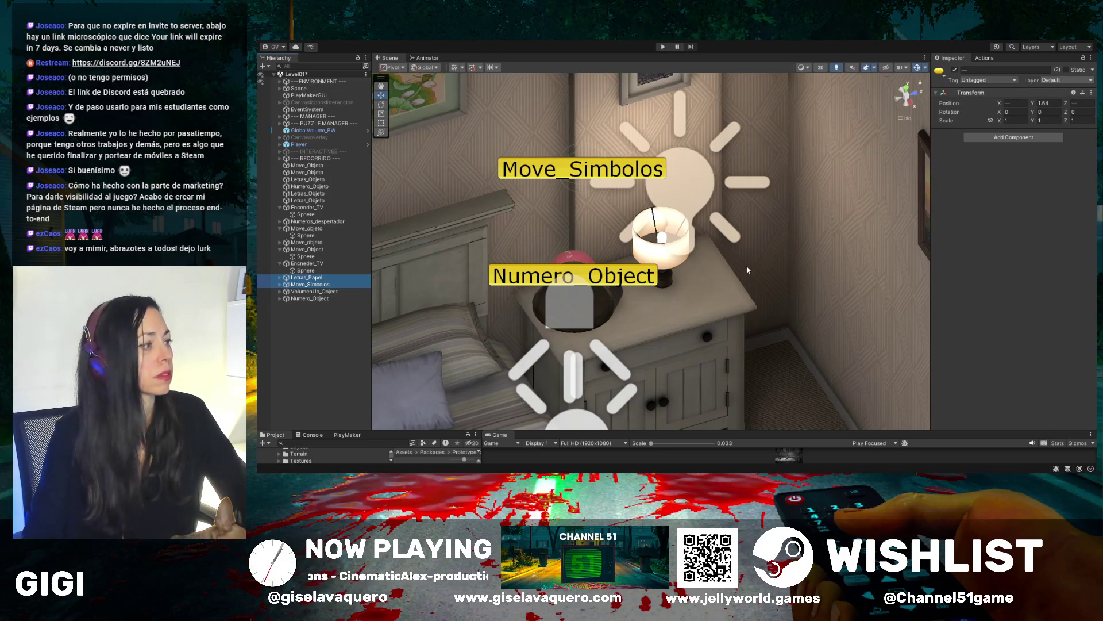
Orbit the Scene view back out to show the whole bedroom, nightstand and lamp
{"action": "mouse_move", "coordinate": [655, 272]}
{"action": "left_mouse_down"}
{"action": "mouse_move", "coordinate": [769, 260]}
{"action": "mouse_move", "coordinate": [633, 237]}
{"action": "mouse_move", "coordinate": [510, 184]}
{"action": "mouse_move", "coordinate": [583, 209]}
{"action": "mouse_move", "coordinate": [506, 241]}
{"action": "mouse_move", "coordinate": [717, 265]}
{"action": "left_mouse_up"}
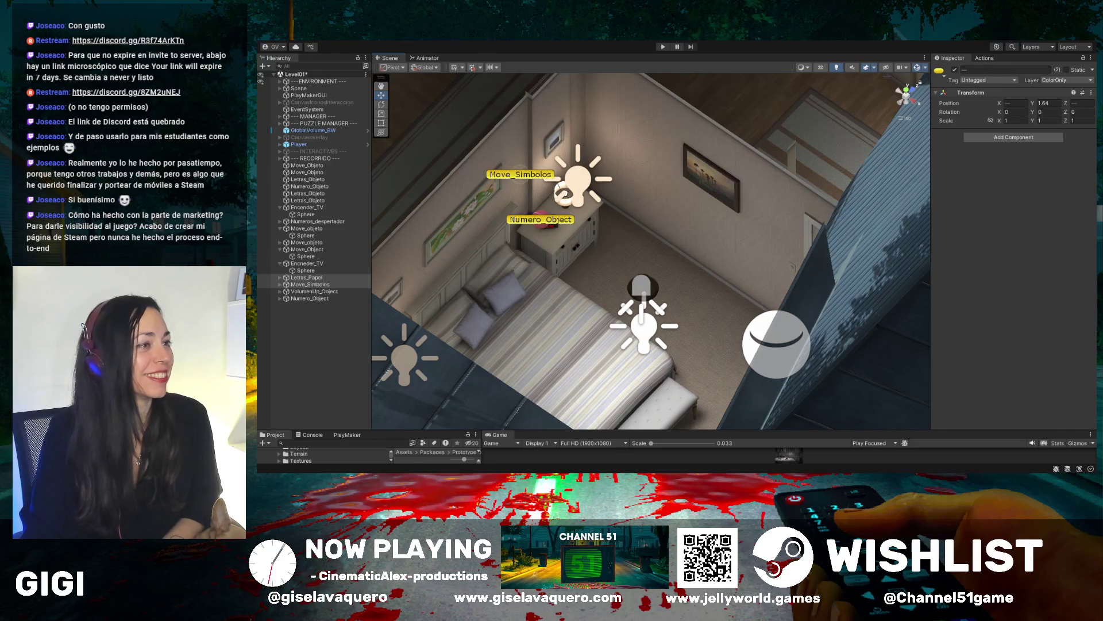
{"action": "mouse_move", "coordinate": [561, 192]}
{"action": "left_mouse_down"}
{"action": "mouse_move", "coordinate": [580, 241]}
{"action": "mouse_move", "coordinate": [731, 235]}
{"action": "mouse_move", "coordinate": [780, 205]}
{"action": "mouse_move", "coordinate": [771, 191]}
{"action": "left_mouse_up"}
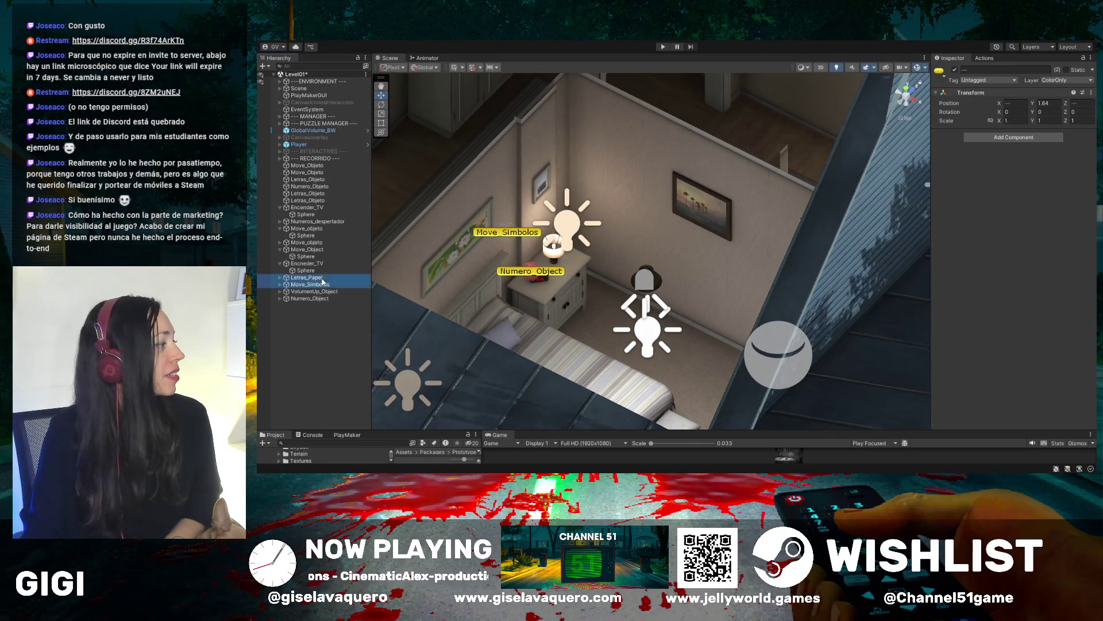
{"action": "left_click", "coordinate": [321, 285]}
{"action": "left_click", "coordinate": [316, 291]}
{"action": "double_click", "coordinate": [312, 299]}
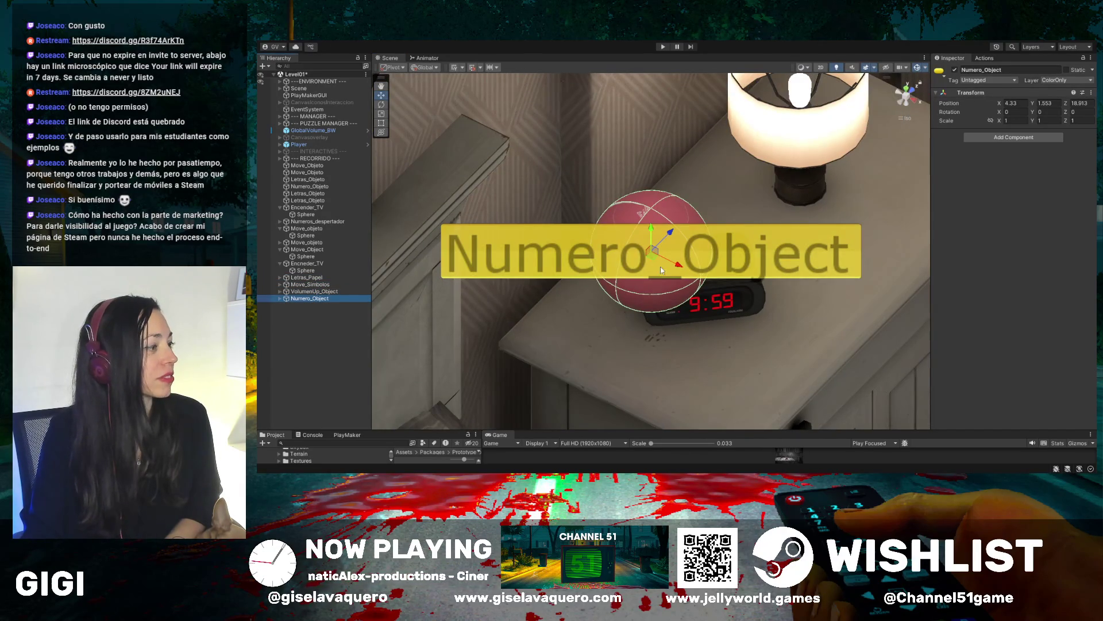
{"action": "scroll", "coordinate": [679, 265], "scroll_direction": "down", "scroll_amount": 5}
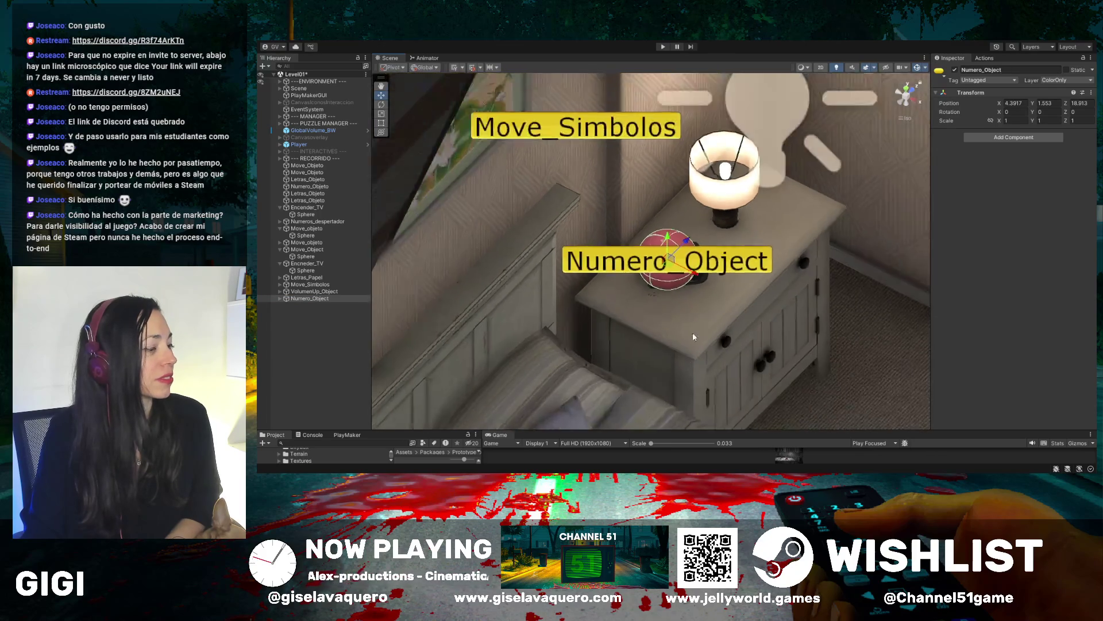
{"action": "scroll", "coordinate": [738, 327], "scroll_direction": "down", "scroll_amount": 8}
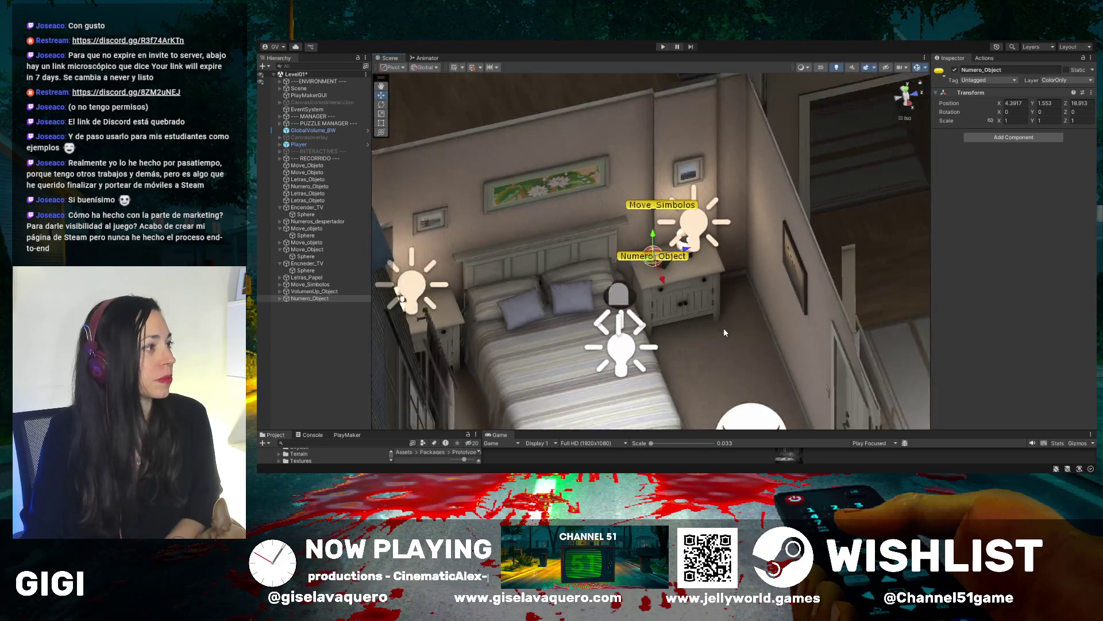
{"action": "scroll", "coordinate": [719, 341], "scroll_direction": "down", "scroll_amount": 3}
{"action": "left_click", "coordinate": [722, 239]}
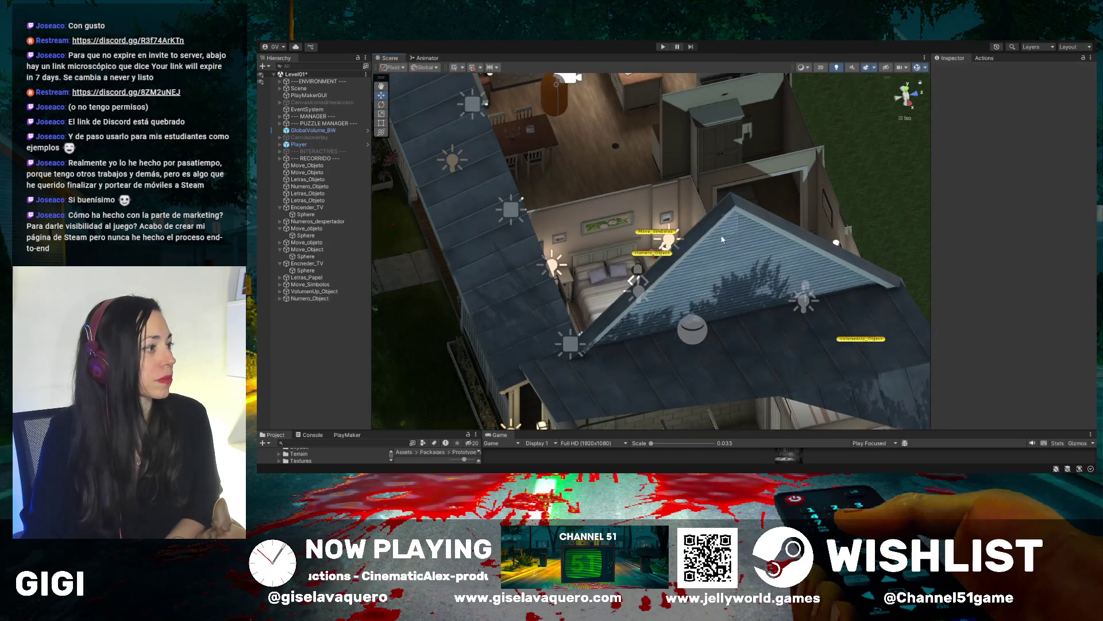
{"action": "mouse_move", "coordinate": [766, 210]}
{"action": "left_mouse_down"}
{"action": "mouse_move", "coordinate": [439, 229]}
{"action": "mouse_move", "coordinate": [438, 244]}
{"action": "left_mouse_up"}
{"action": "left_click_drag", "start_coordinate": [541, 266], "coordinate": [668, 248]}
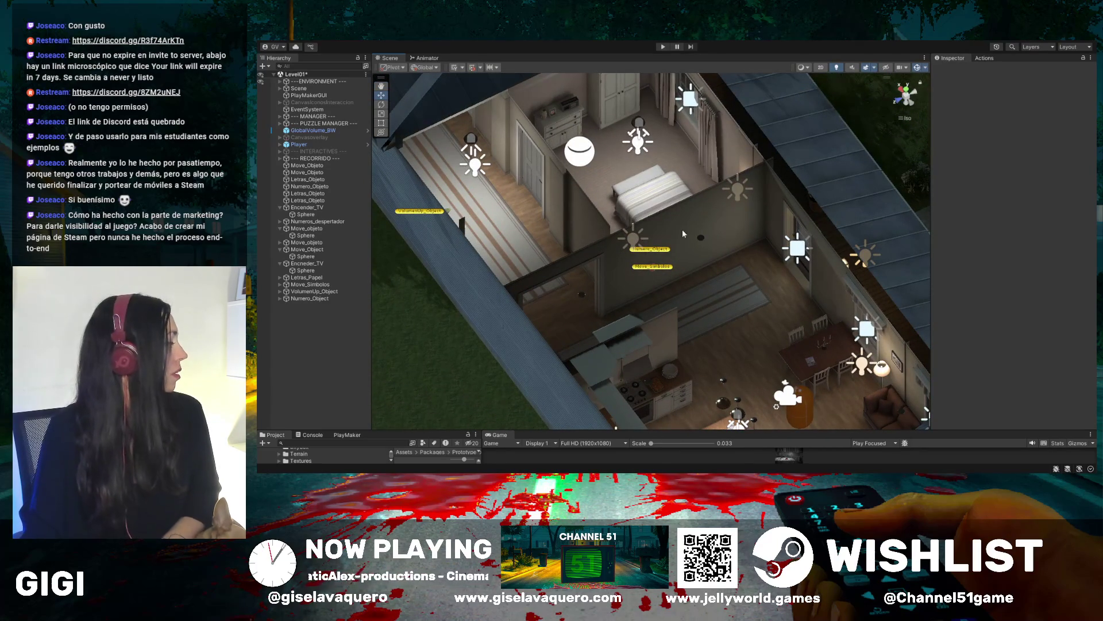
{"action": "mouse_move", "coordinate": [606, 213]}
{"action": "left_mouse_down"}
{"action": "mouse_move", "coordinate": [506, 199]}
{"action": "mouse_move", "coordinate": [680, 242]}
{"action": "mouse_move", "coordinate": [586, 295]}
{"action": "mouse_move", "coordinate": [540, 277]}
{"action": "left_mouse_up"}
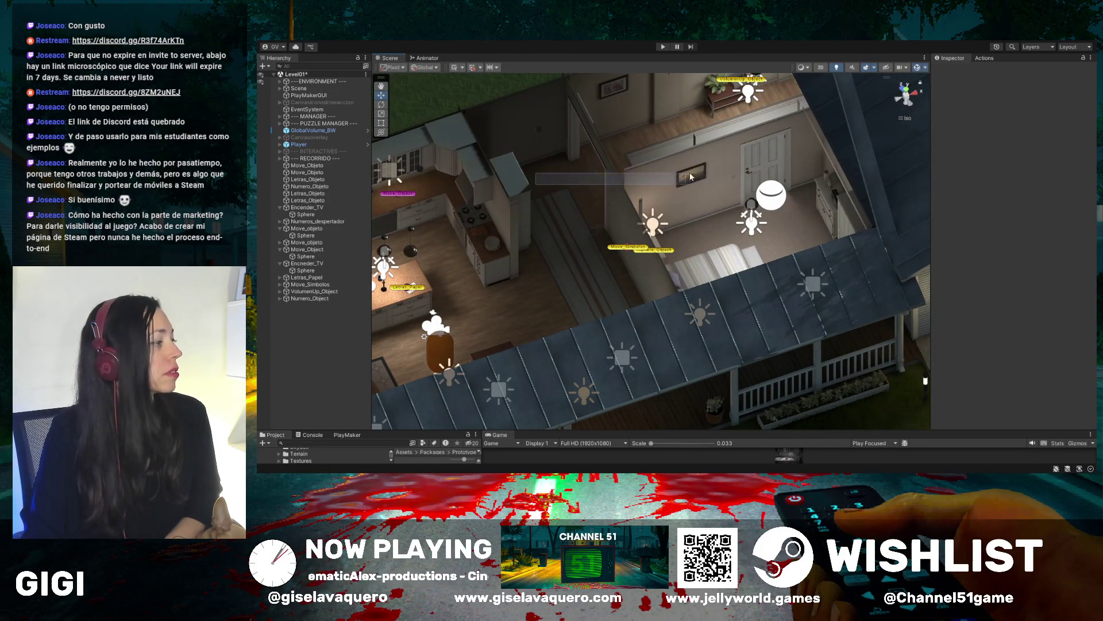
{"action": "mouse_move", "coordinate": [474, 161]}
{"action": "left_mouse_down"}
{"action": "mouse_move", "coordinate": [446, 194]}
{"action": "mouse_move", "coordinate": [593, 226]}
{"action": "mouse_move", "coordinate": [629, 221]}
{"action": "left_mouse_up"}
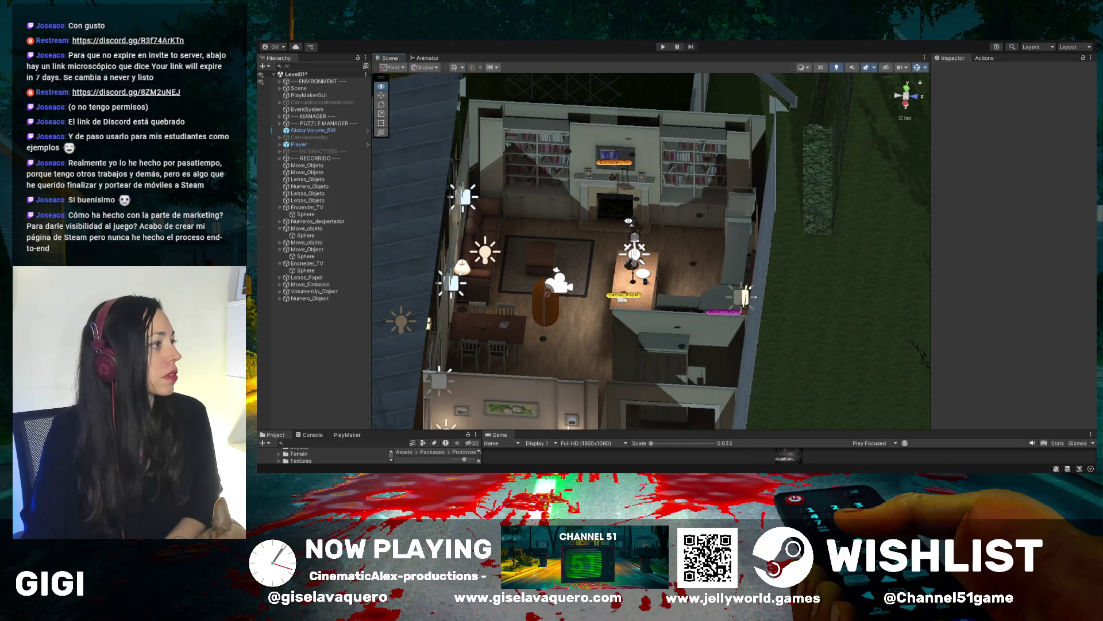
{"action": "mouse_move", "coordinate": [629, 221]}
{"action": "left_mouse_down"}
{"action": "mouse_move", "coordinate": [916, 241]}
{"action": "mouse_move", "coordinate": [742, 252]}
{"action": "mouse_move", "coordinate": [615, 308]}
{"action": "mouse_move", "coordinate": [818, 247]}
{"action": "mouse_move", "coordinate": [923, 254]}
{"action": "mouse_move", "coordinate": [700, 163]}
{"action": "mouse_move", "coordinate": [657, 59]}
{"action": "left_mouse_up"}
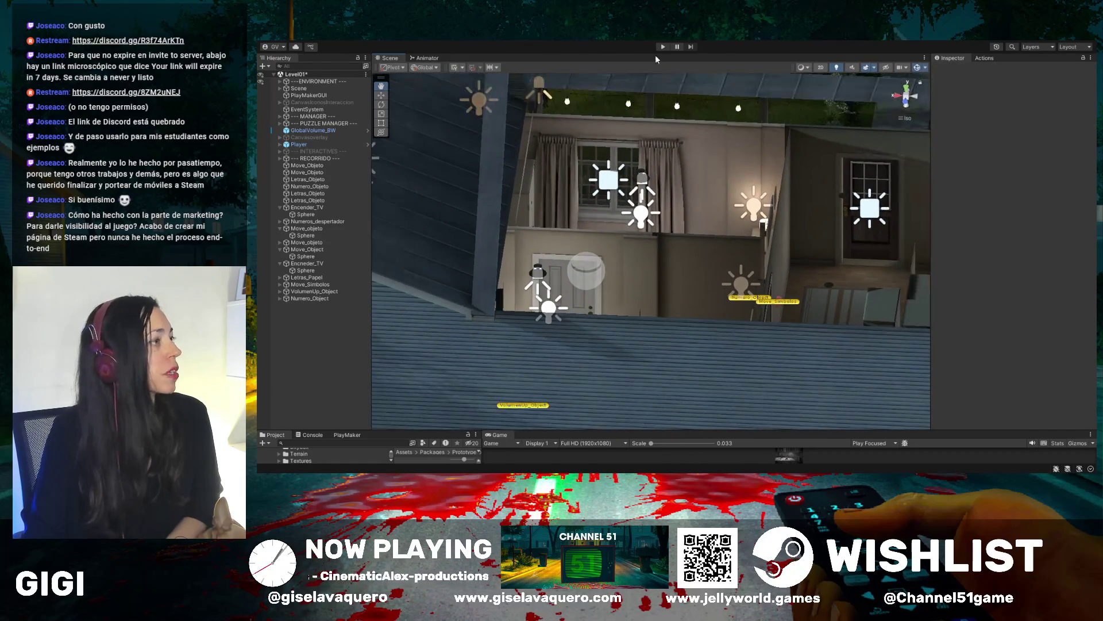
{"action": "left_click", "coordinate": [664, 47]}
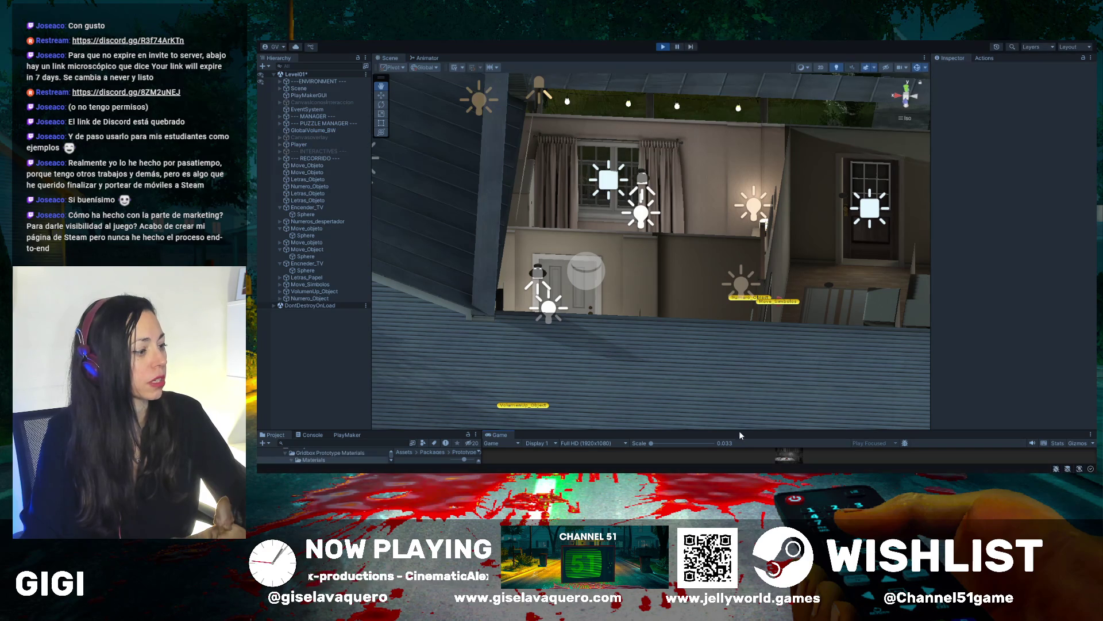
{"action": "left_click_drag", "start_coordinate": [739, 430], "coordinate": [760, 185]}
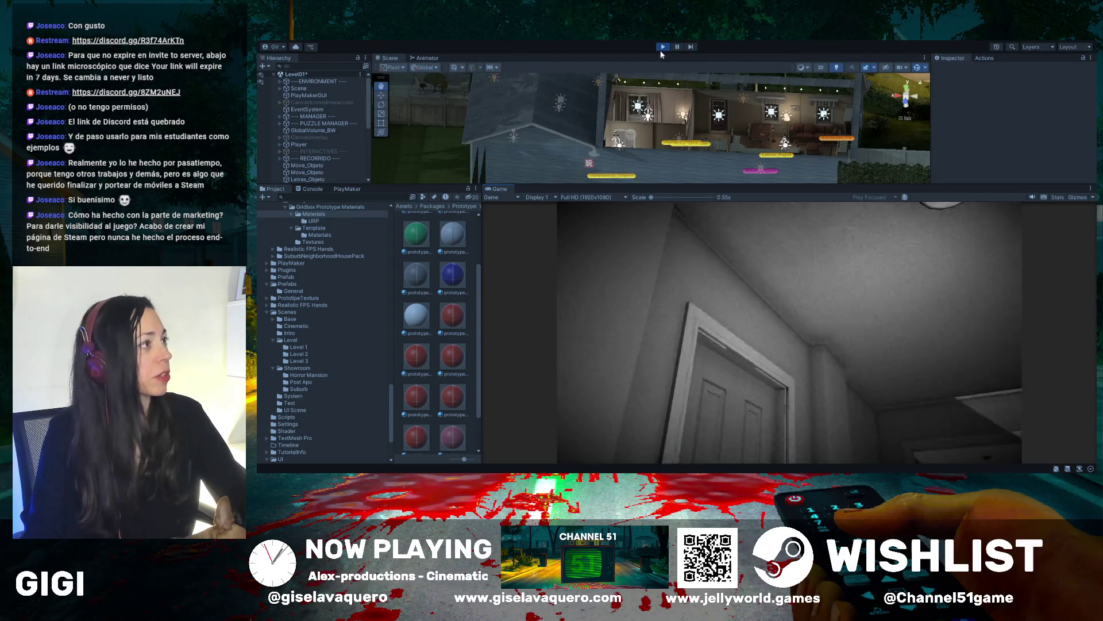
{"action": "left_click", "coordinate": [663, 47]}
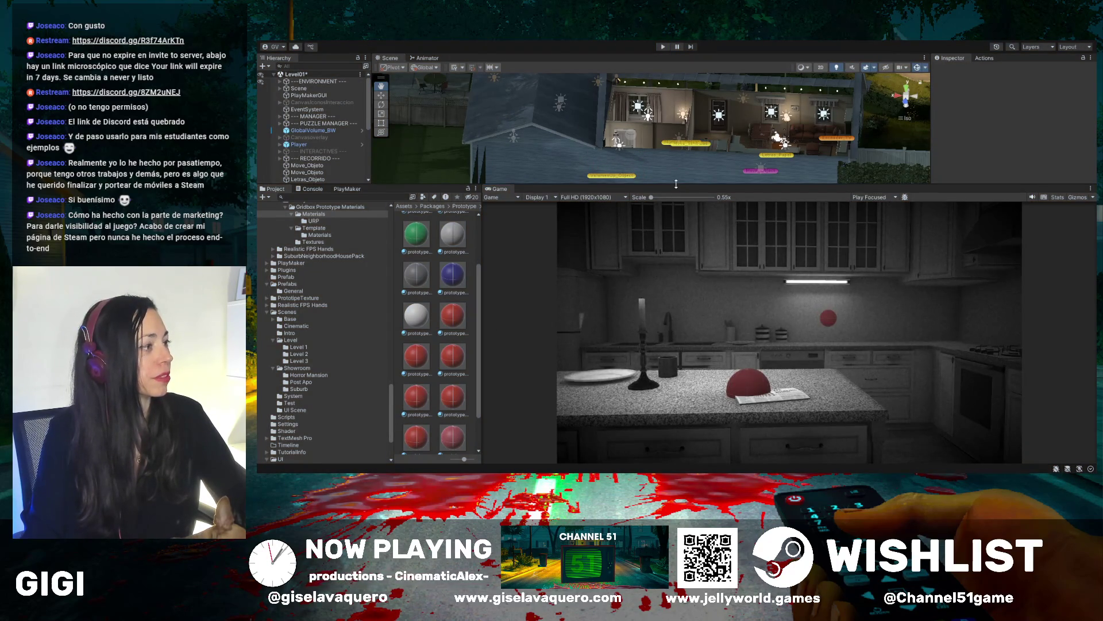
{"action": "left_click_drag", "start_coordinate": [677, 185], "coordinate": [666, 443]}
{"action": "left_click_drag", "start_coordinate": [665, 325], "coordinate": [641, 192]}
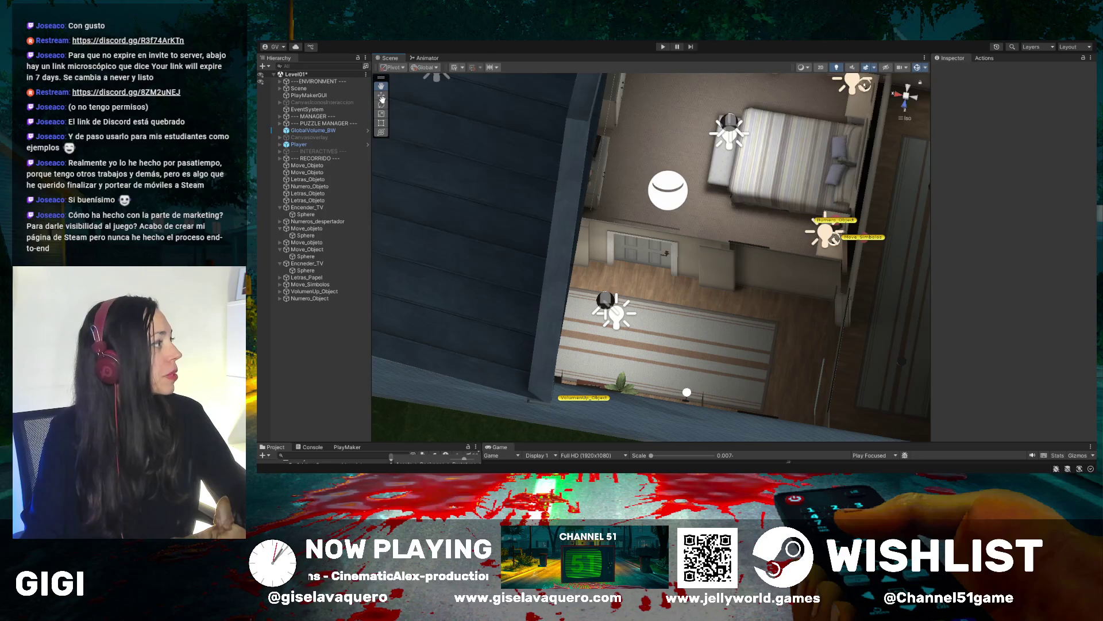
Rotate Door_interior (2) by the bedroom around Y so it swings partly open
{"action": "left_click", "coordinate": [647, 250]}
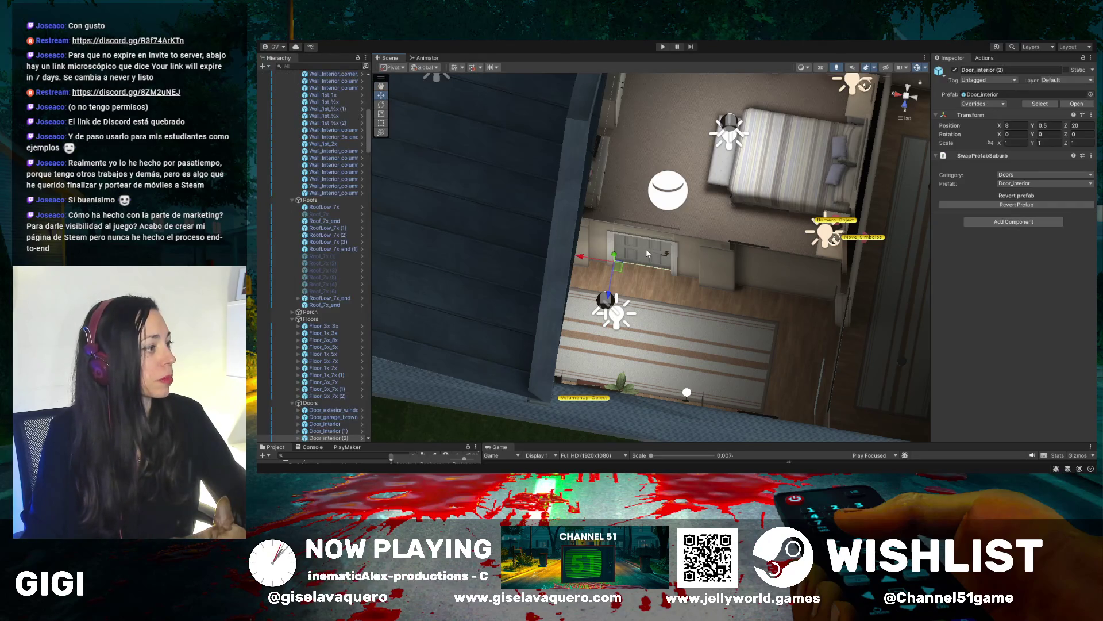
{"action": "left_click", "coordinate": [381, 105]}
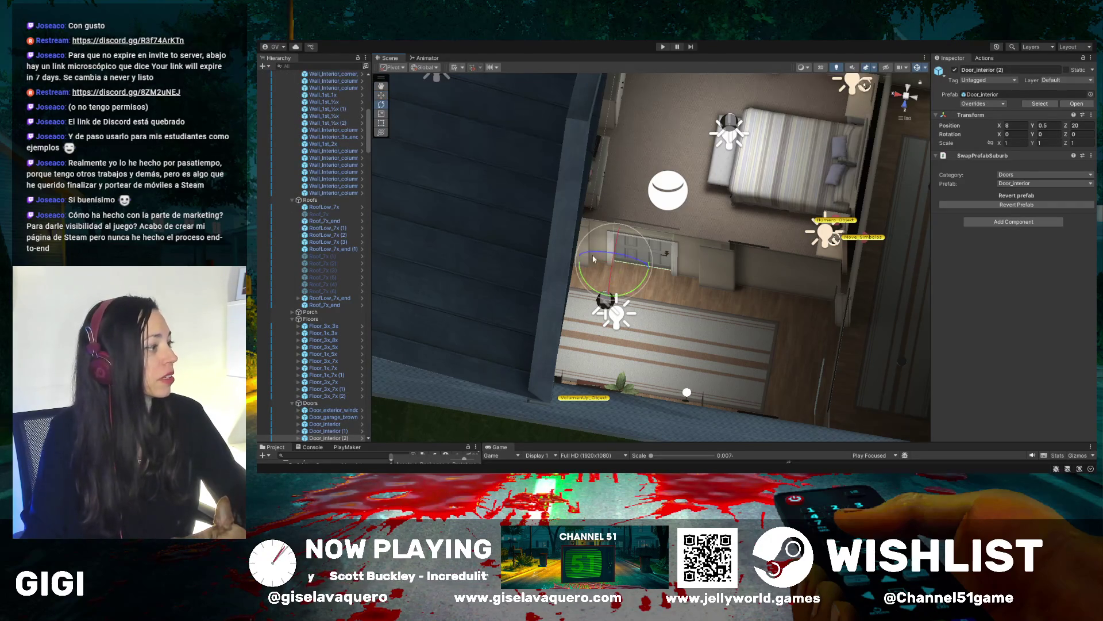
{"action": "mouse_move", "coordinate": [589, 279]}
{"action": "left_mouse_down"}
{"action": "mouse_move", "coordinate": [698, 270]}
{"action": "mouse_move", "coordinate": [662, 264]}
{"action": "left_mouse_up"}
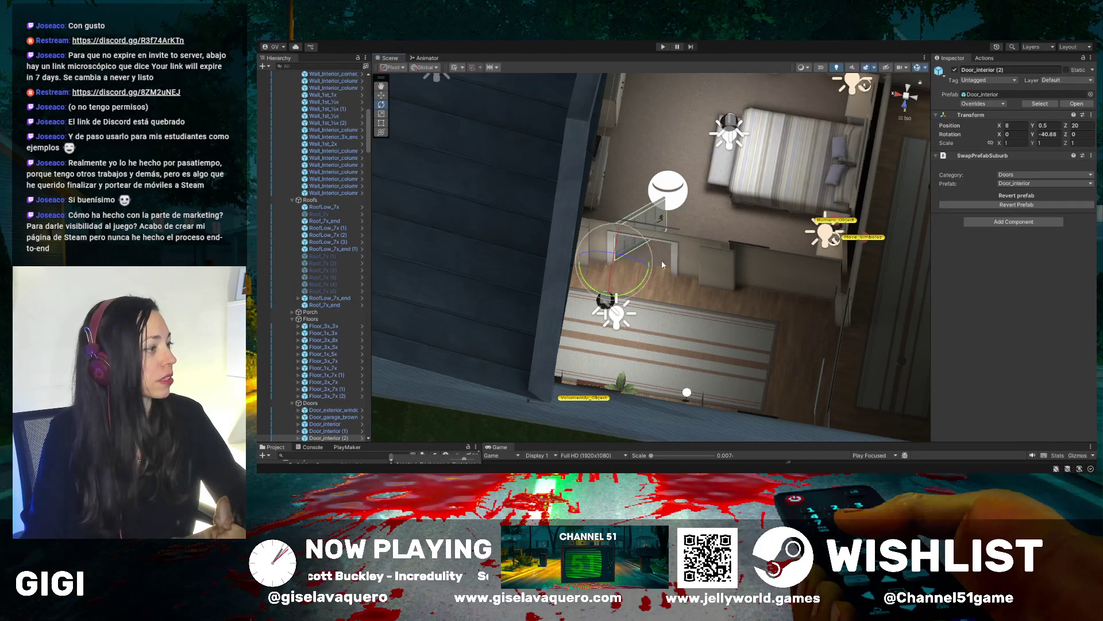
{"action": "left_click_drag", "start_coordinate": [589, 287], "coordinate": [655, 296]}
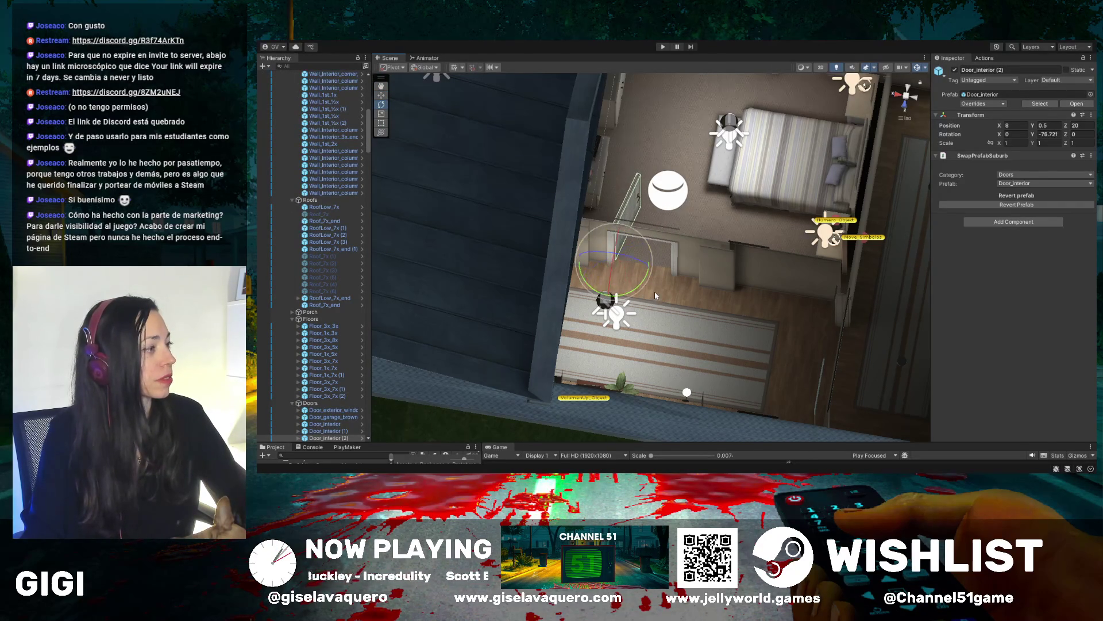
Rotate Door_interior (1) to Y -17.307, then play-test the level in an enlarged Game view
{"action": "mouse_move", "coordinate": [812, 278]}
{"action": "left_mouse_down"}
{"action": "mouse_move", "coordinate": [677, 251]}
{"action": "mouse_move", "coordinate": [676, 187]}
{"action": "mouse_move", "coordinate": [596, 170]}
{"action": "left_mouse_up"}
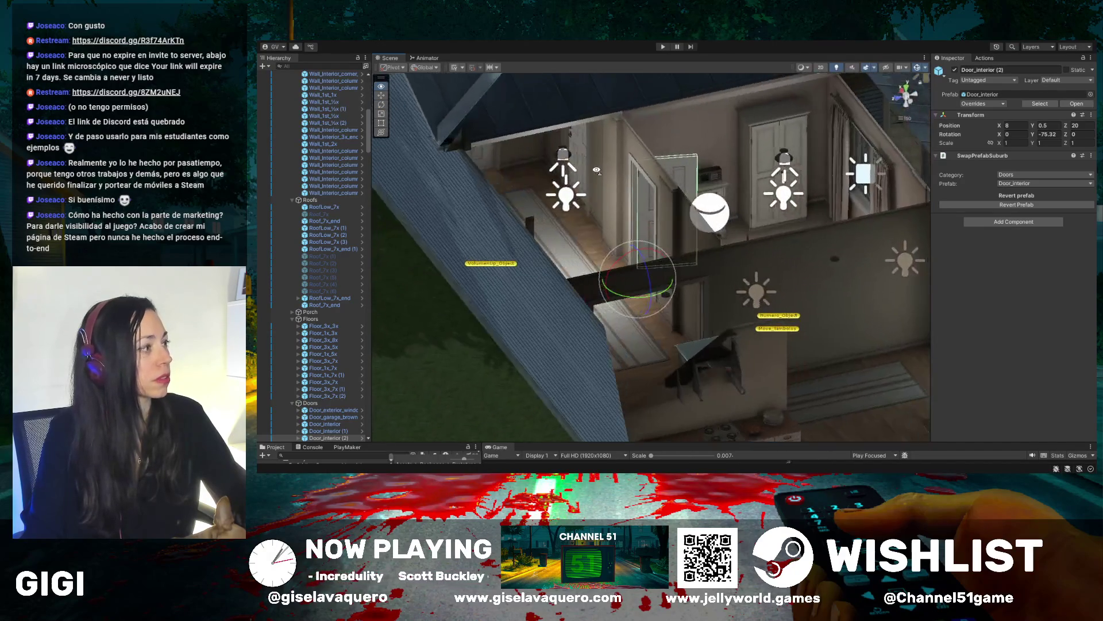
{"action": "left_click", "coordinate": [577, 145]}
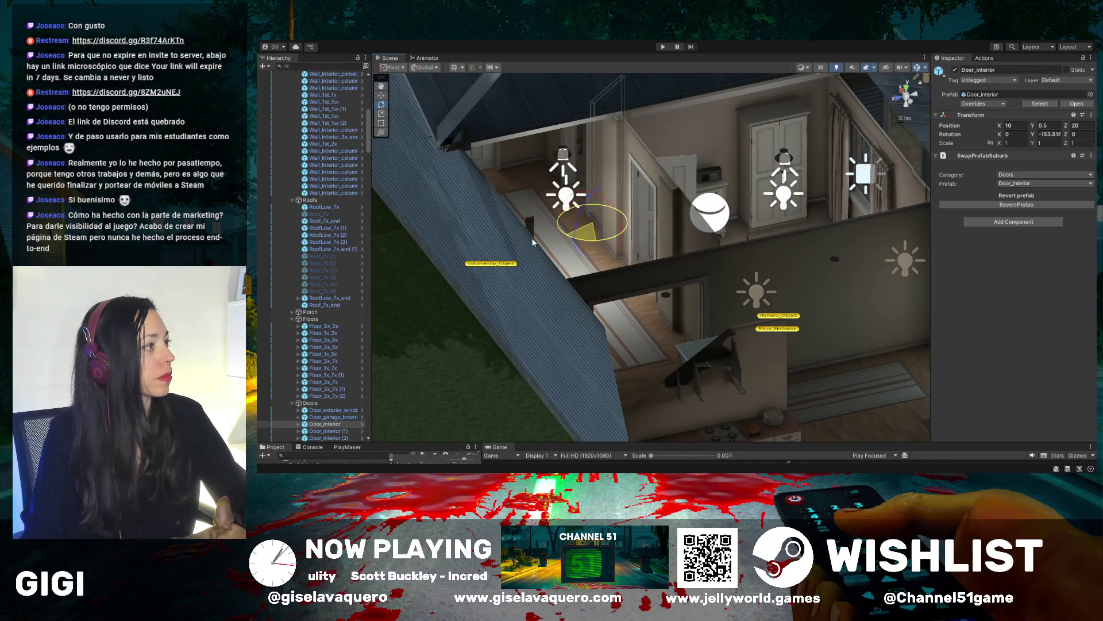
{"action": "left_click", "coordinate": [486, 156]}
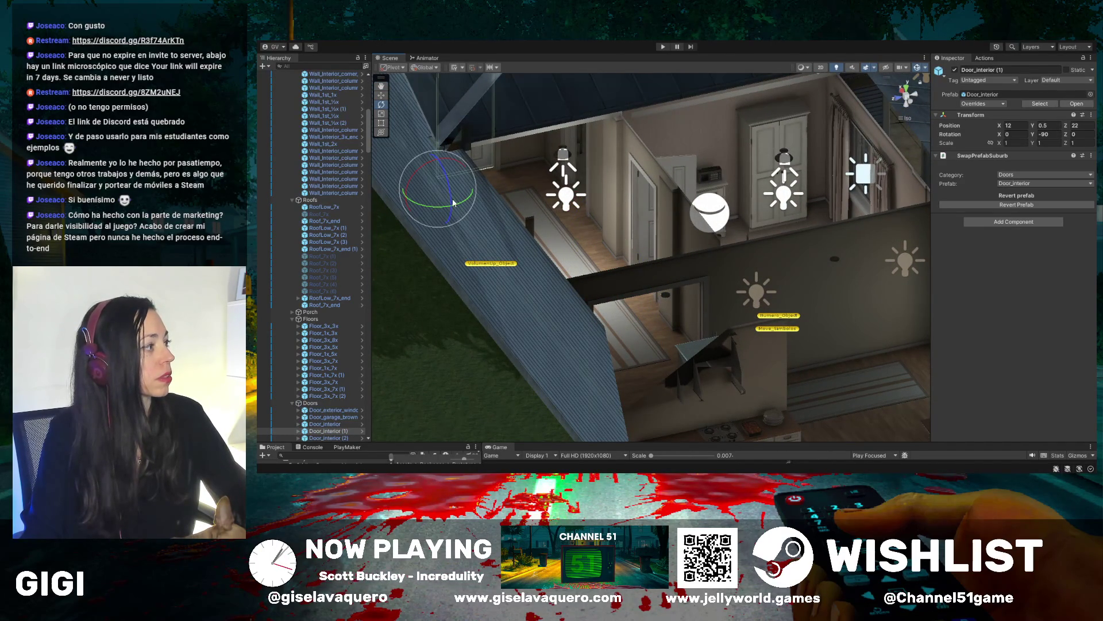
{"action": "mouse_move", "coordinate": [453, 203]}
{"action": "left_mouse_down"}
{"action": "mouse_move", "coordinate": [553, 186]}
{"action": "mouse_move", "coordinate": [384, 213]}
{"action": "left_mouse_up"}
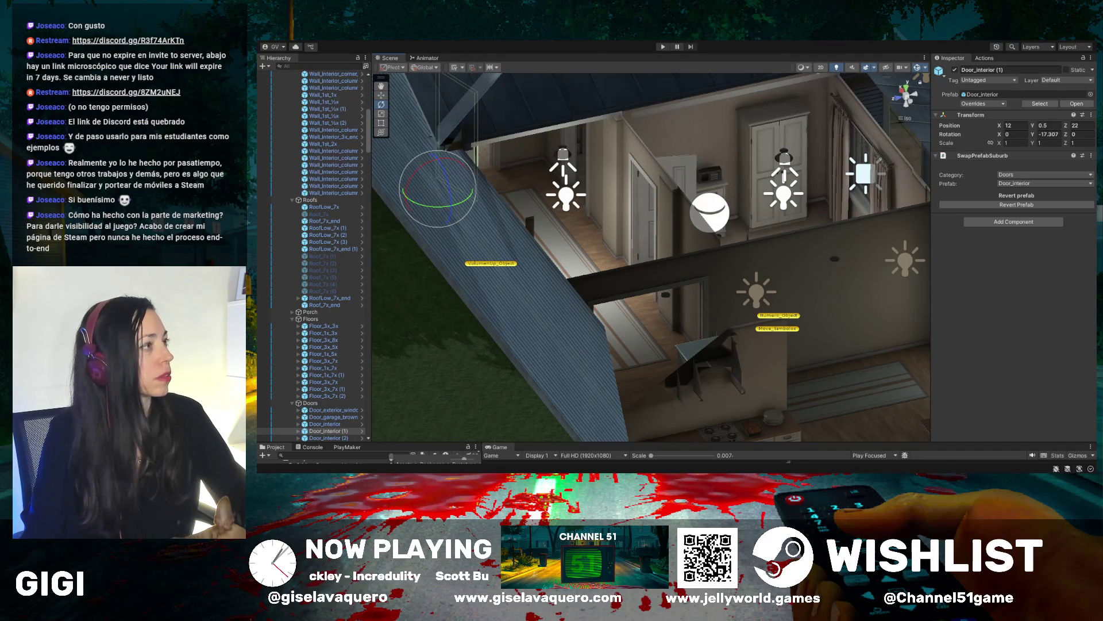
{"action": "left_click", "coordinate": [664, 46]}
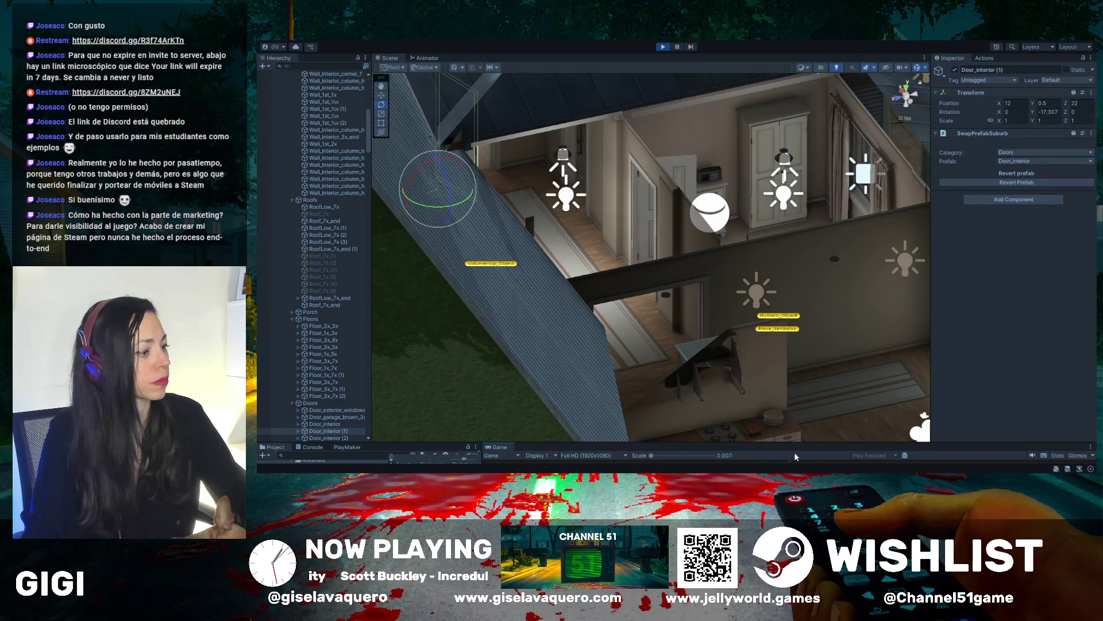
{"action": "left_click_drag", "start_coordinate": [793, 443], "coordinate": [792, 130]}
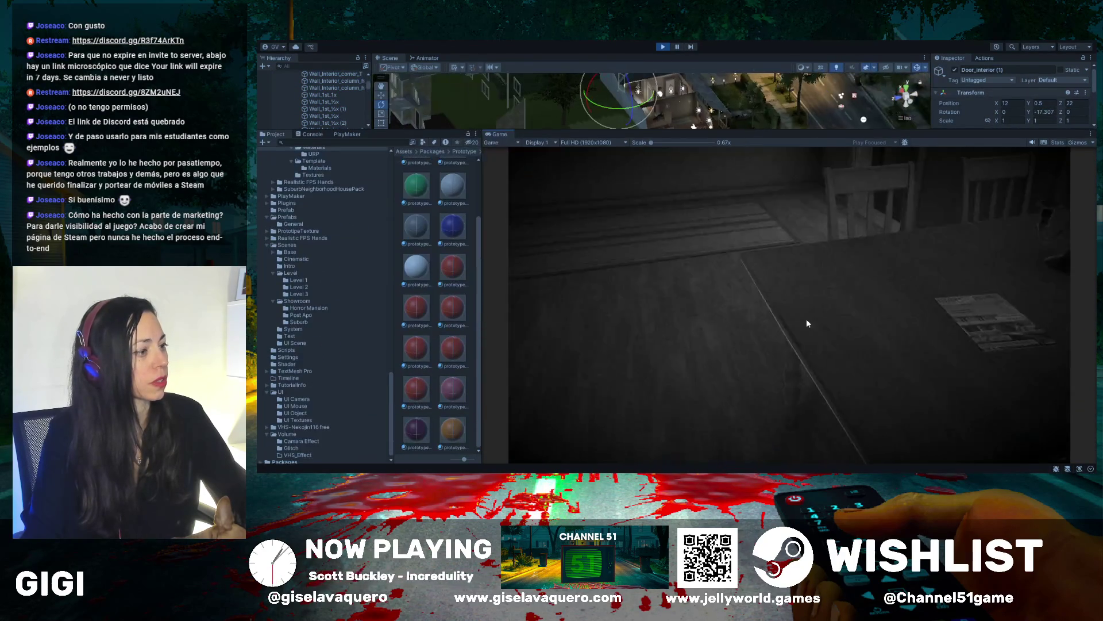